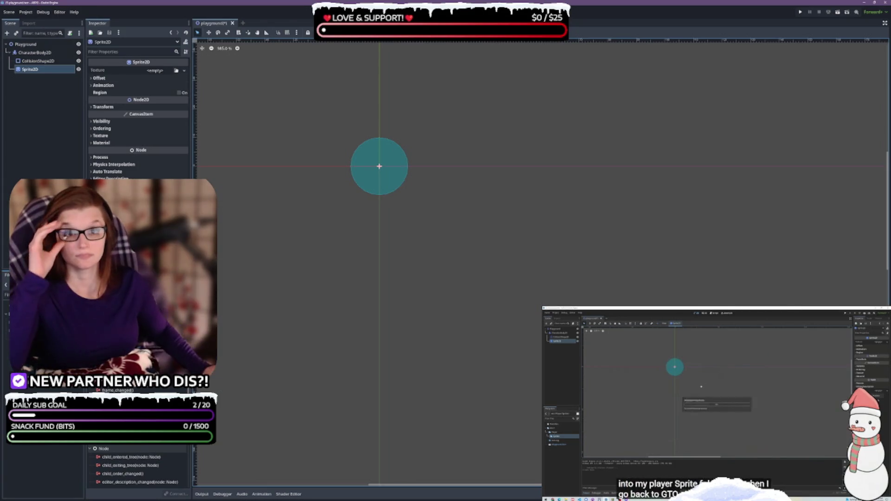
# Dismiss the canvas context menu and switch to File Explorer on the 2D Pixel Dungeon Asset Pack folder.
pyautogui.rightClick(443, 246)
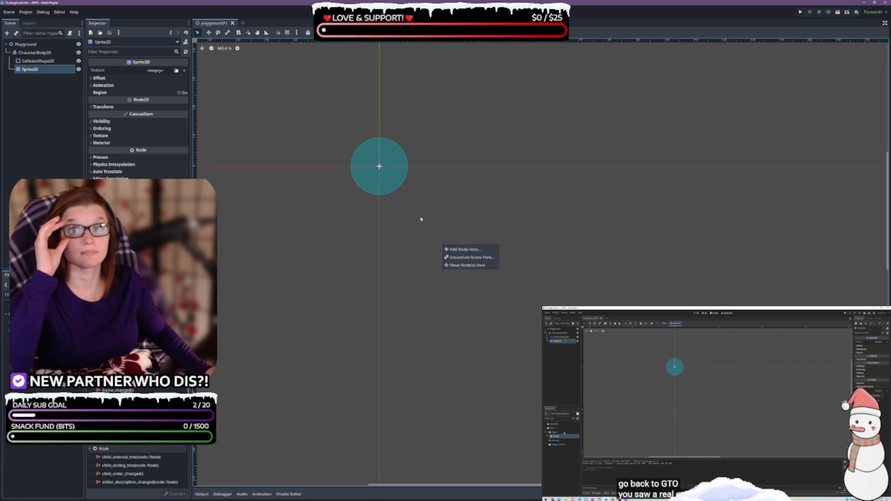
pyautogui.click(479, 213)
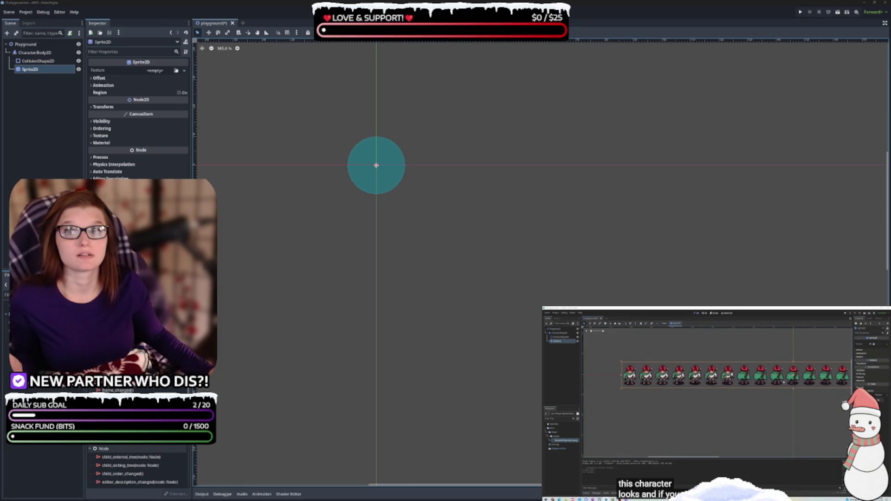
pyautogui.hotkey('alt', 'Tab')
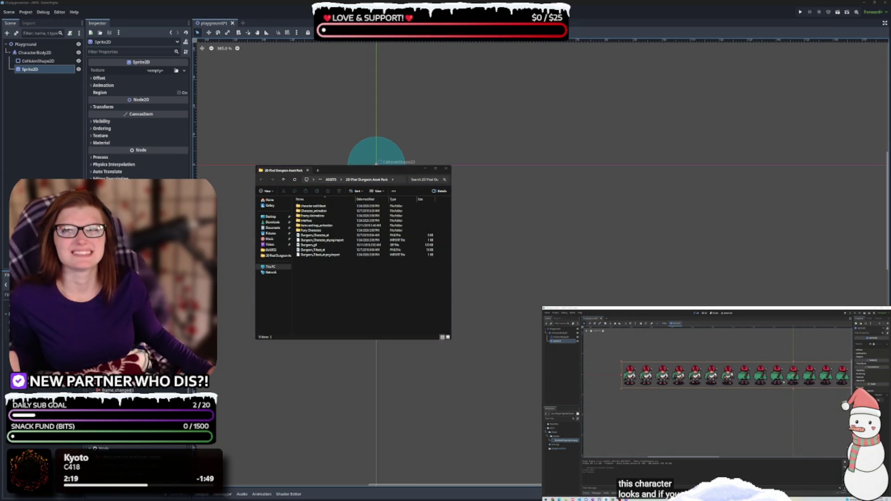
# Enlarge and reposition the asset pack window, add a second one at right, and go up to ASSETS.
pyautogui.click(451, 340)
pyautogui.moveTo(451, 340); pyautogui.dragTo(507, 343)
pyautogui.moveTo(427, 167); pyautogui.dragTo(428, 209)
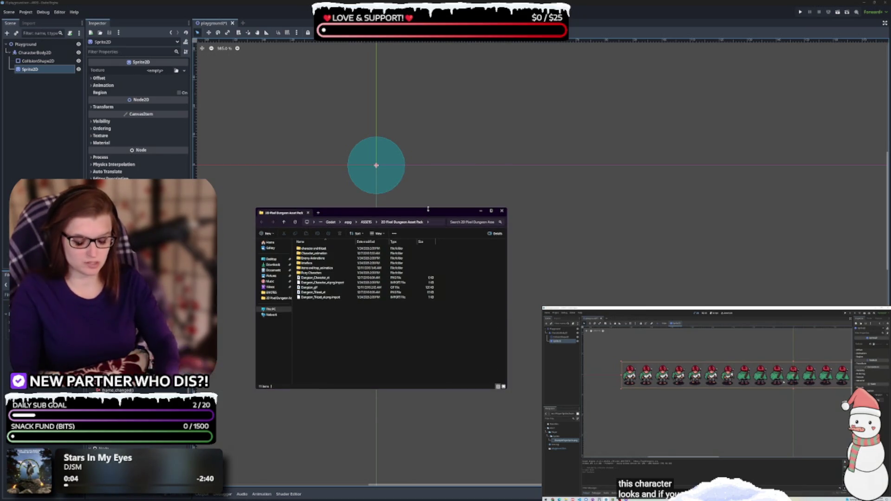
pyautogui.moveTo(425, 218)
pyautogui.mouseDown()
pyautogui.moveTo(716, 221)
pyautogui.moveTo(641, 218)
pyautogui.mouseUp()
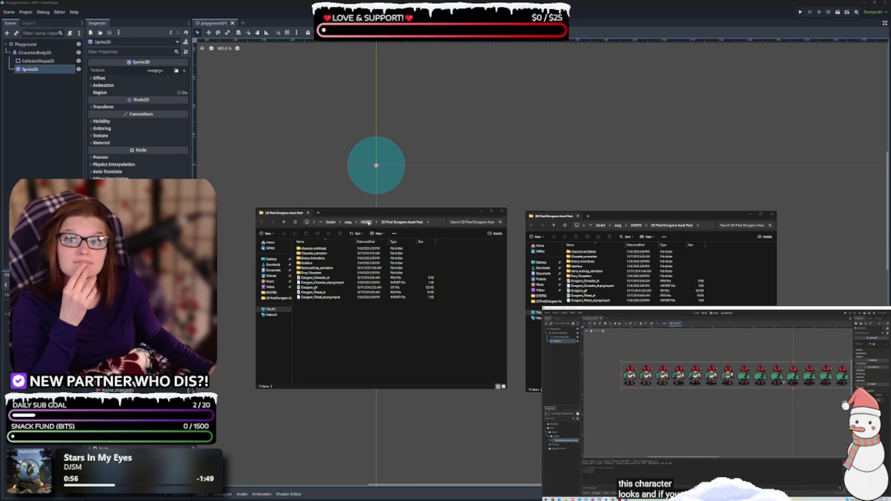
pyautogui.click(367, 222)
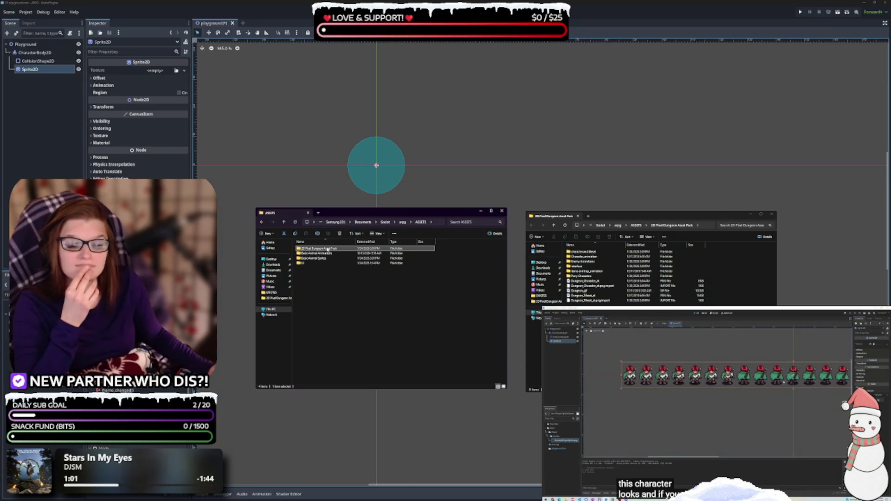
# Open Puny Characters on the left and create new folders in the asset pack on the right.
pyautogui.doubleClick(328, 249)
pyautogui.doubleClick(319, 273)
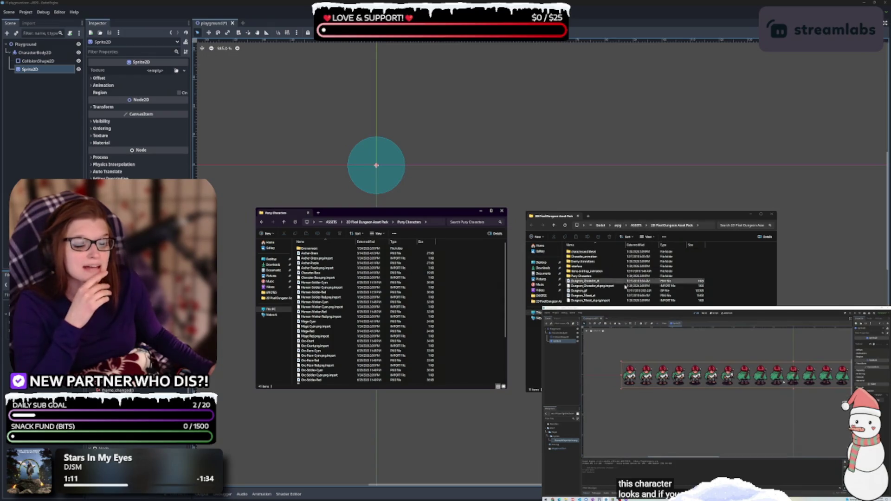
pyautogui.click(588, 251)
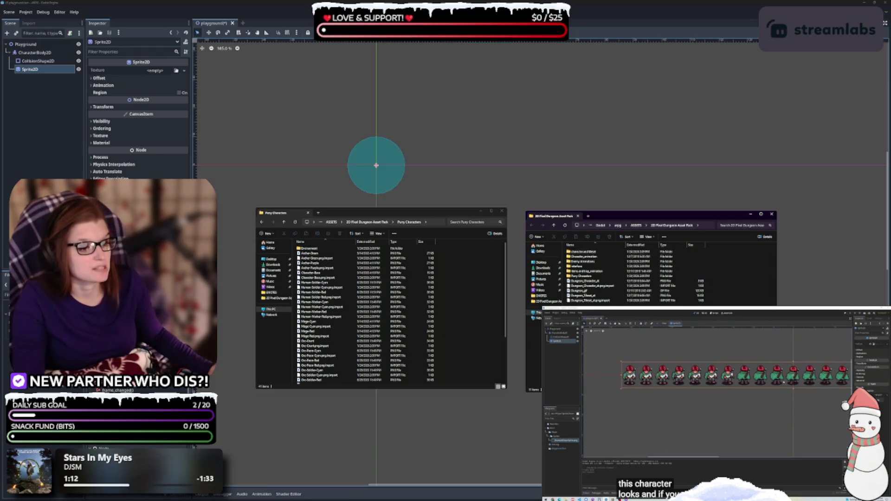
pyautogui.click(540, 238)
pyautogui.click(541, 247)
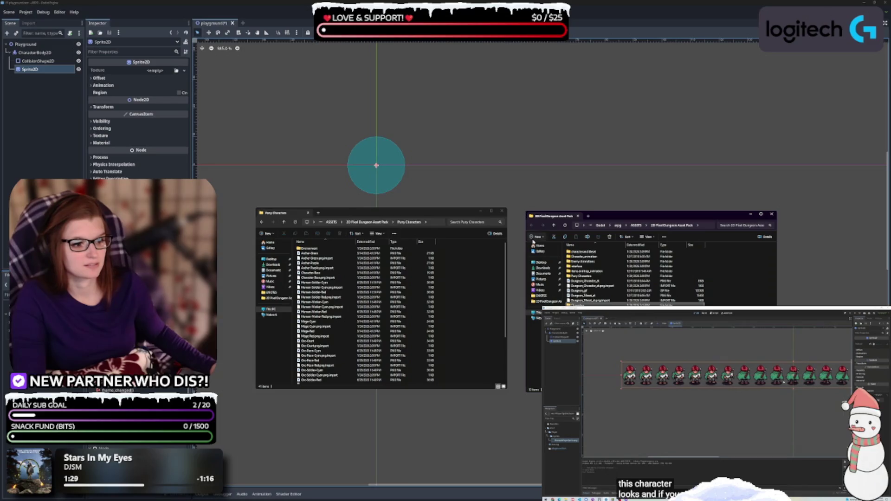
pyautogui.click(533, 239)
pyautogui.click(540, 248)
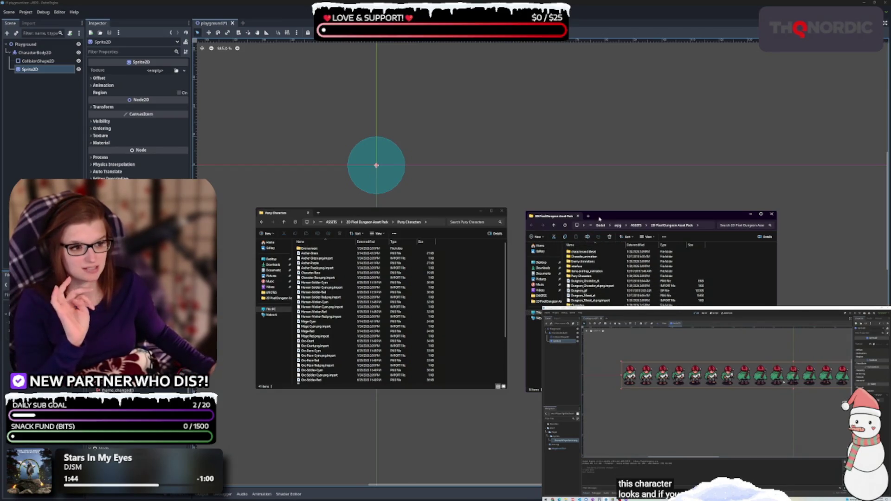
# Move both Explorer windows up and left and return the left one to the asset pack folder.
pyautogui.moveTo(612, 216); pyautogui.dragTo(595, 148)
pyautogui.moveTo(443, 215); pyautogui.dragTo(418, 145)
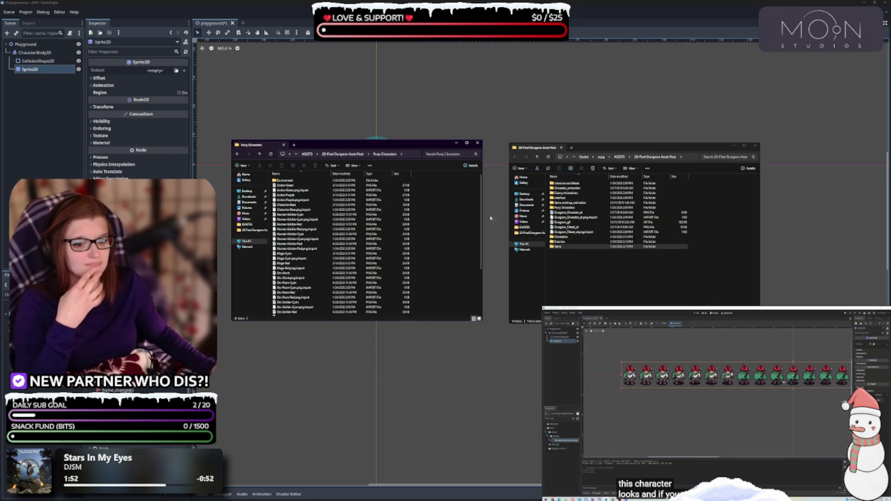
pyautogui.click(351, 154)
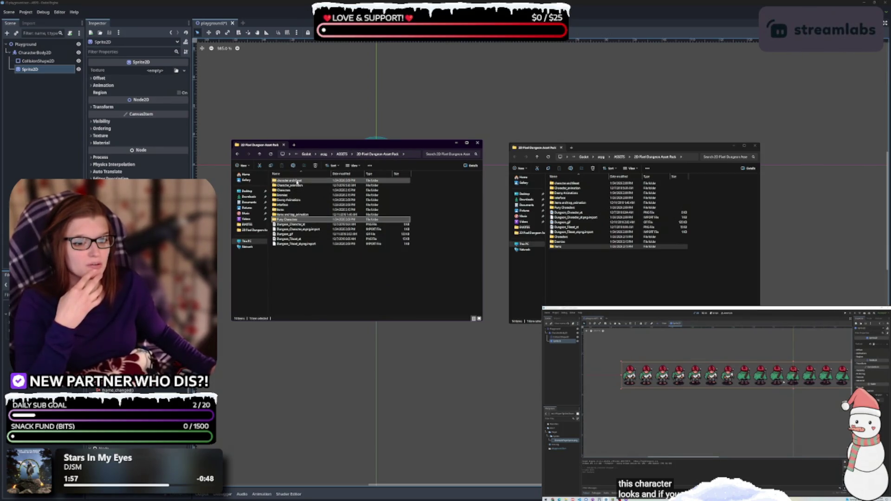
# Open the character and tileset folder on the left and rename Characters to CHARACTERS on the right.
pyautogui.click(297, 182)
pyautogui.doubleClick(297, 182)
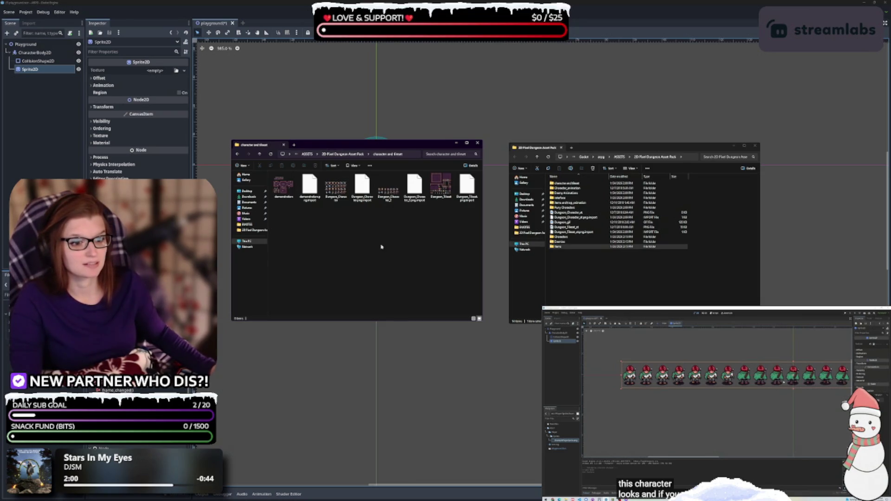
pyautogui.click(567, 238)
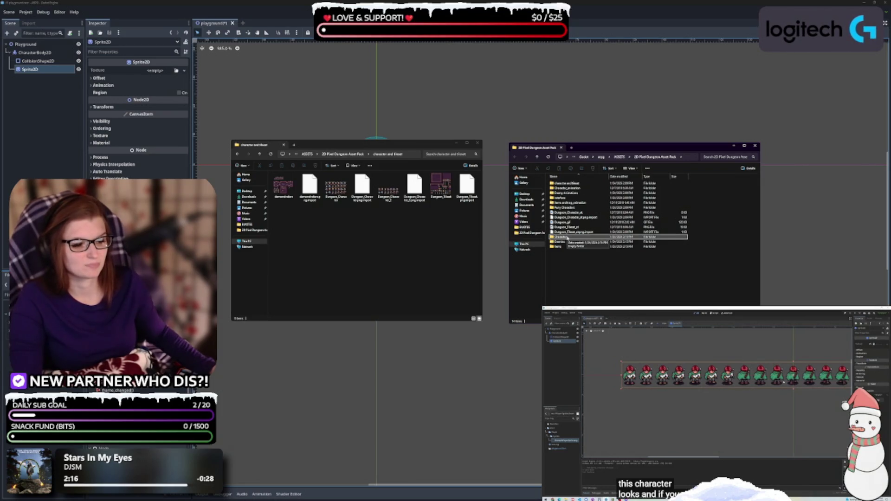
pyautogui.click(566, 239)
pyautogui.click(567, 239)
pyautogui.write('CHARACTERS')
pyautogui.press('Return')
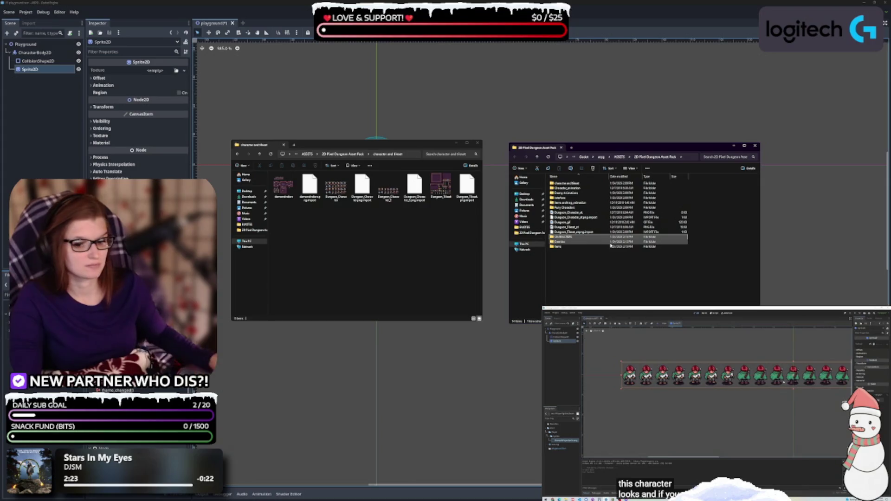
# Look inside the Enemies folder, then rename the Items folder.
pyautogui.click(564, 243)
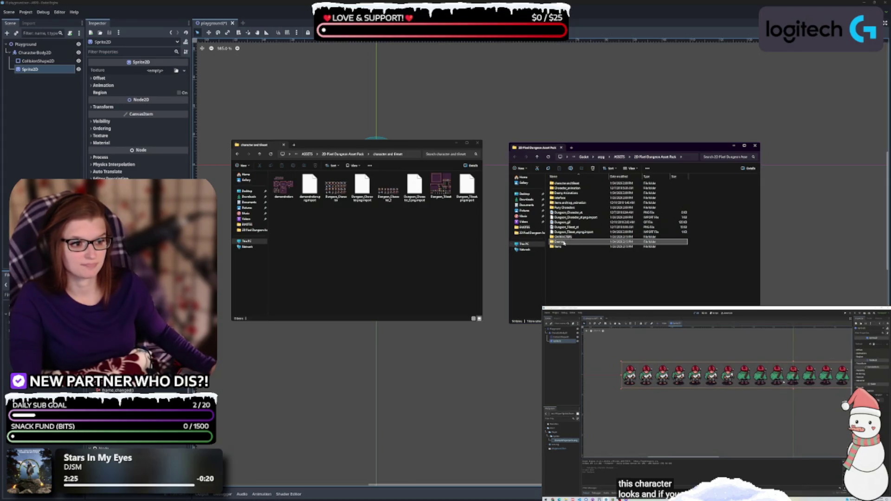
pyautogui.doubleClick(564, 243)
pyautogui.hotkey('alt', 'Left')
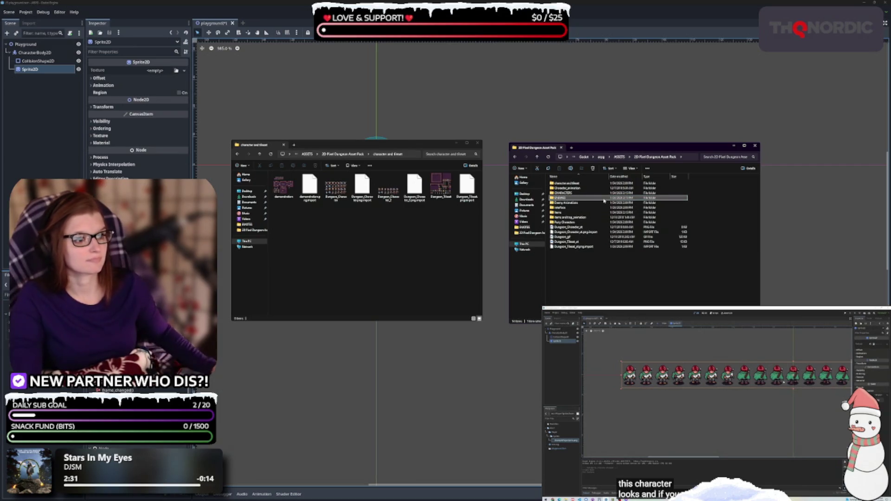
pyautogui.click(562, 213)
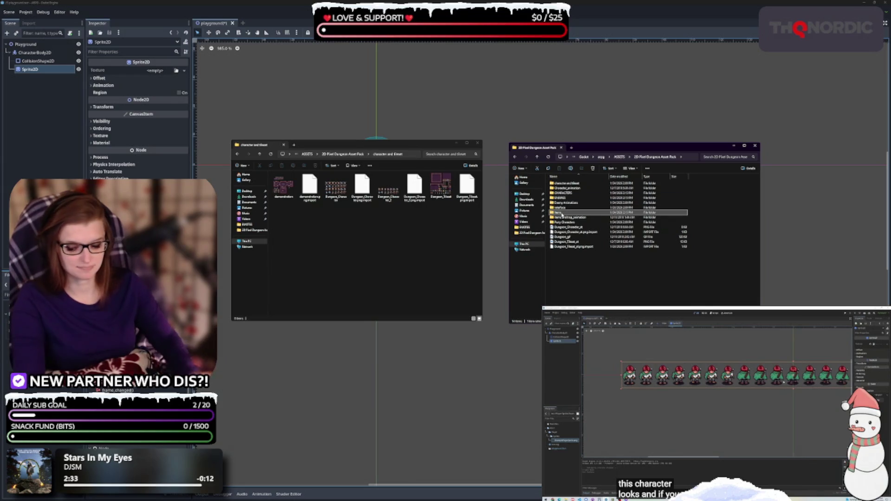
pyautogui.press('F1')
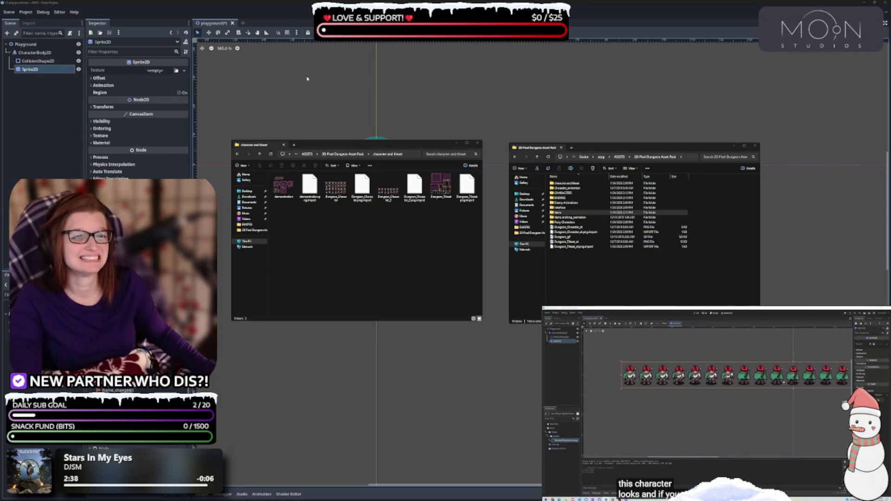
pyautogui.click(560, 212)
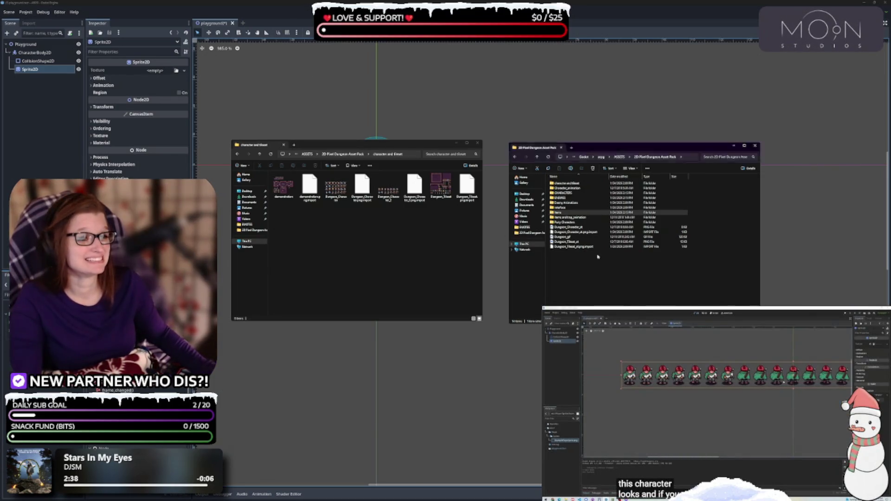
pyautogui.click(560, 213)
pyautogui.click(470, 254)
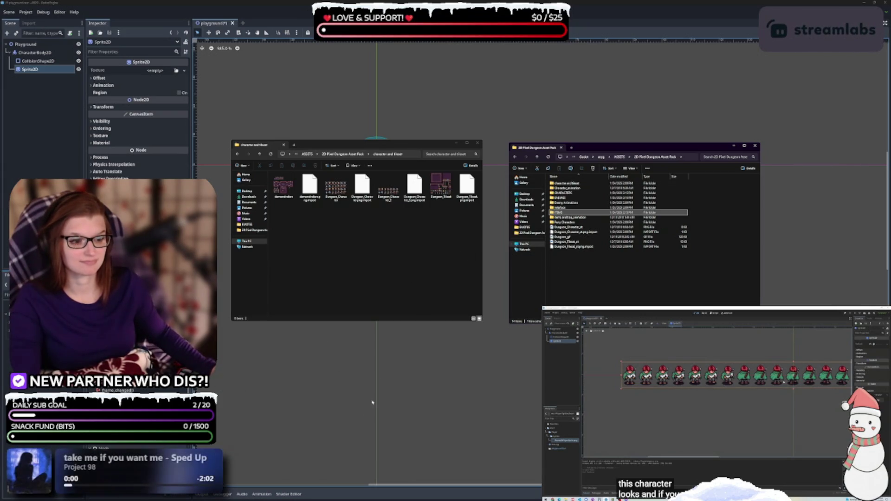
pyautogui.click(346, 411)
pyautogui.moveTo(345, 410)
pyautogui.mouseDown()
pyautogui.moveTo(215, 344)
pyautogui.moveTo(280, 320)
pyautogui.mouseUp()
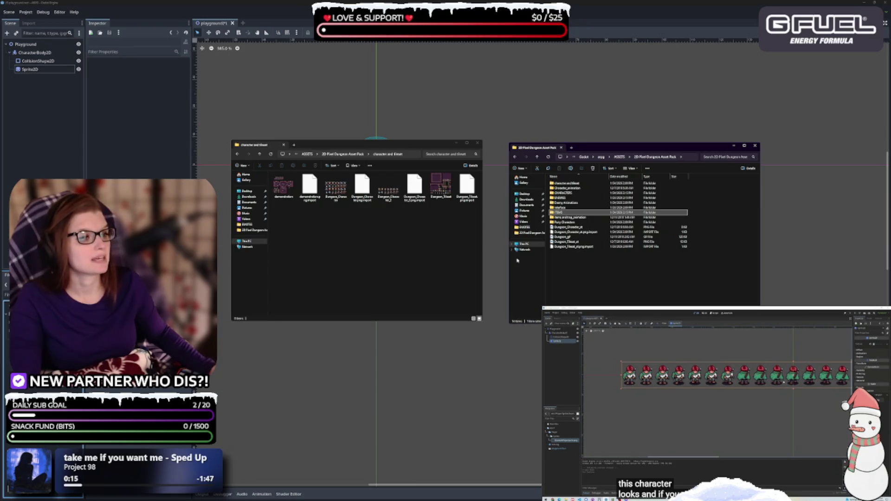
pyautogui.click(573, 196)
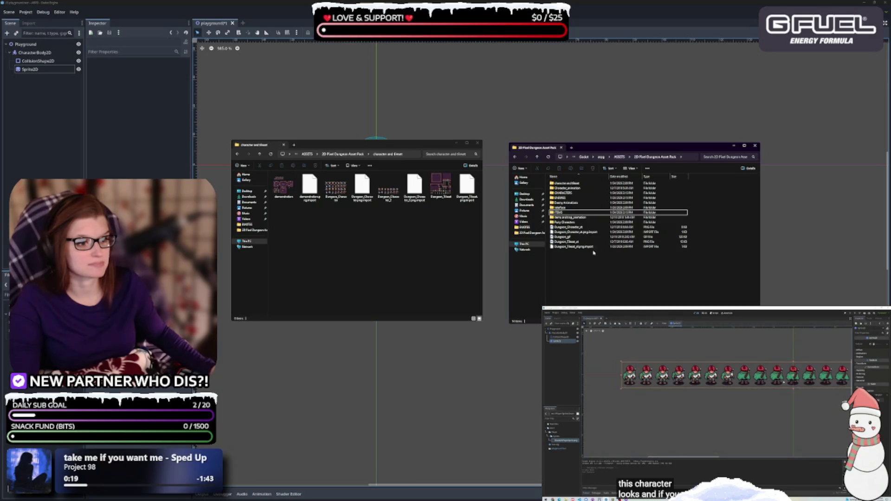
pyautogui.doubleClick(570, 217)
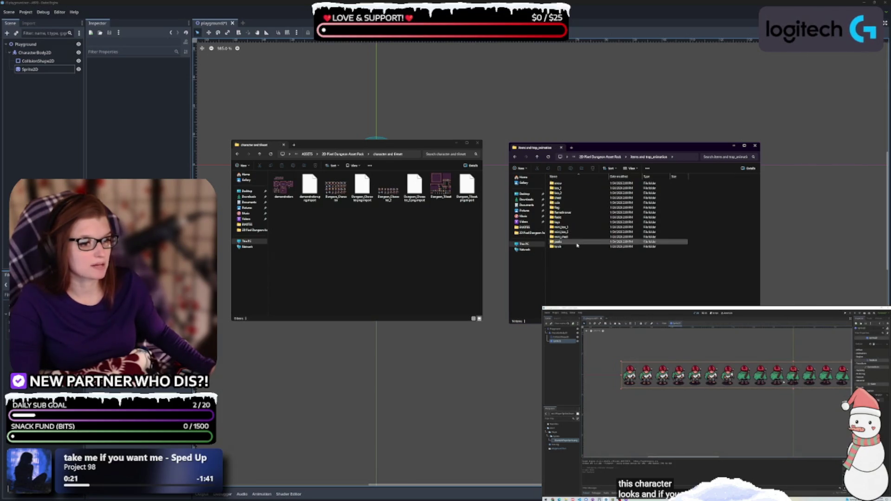
pyautogui.doubleClick(566, 212)
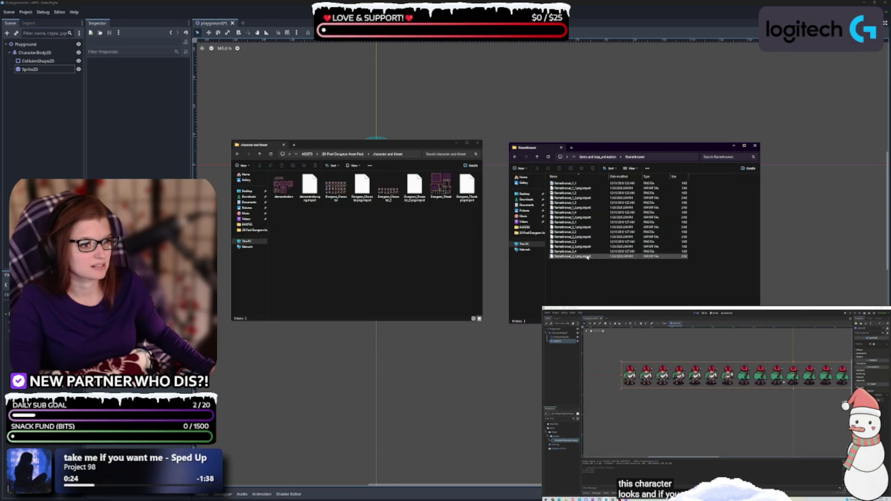
pyautogui.hotkey('alt', 'Left')
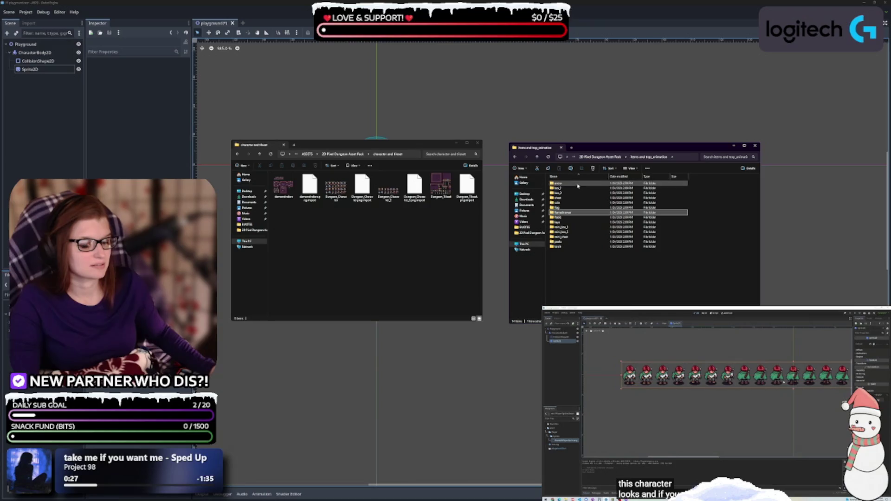
pyautogui.hotkey('alt', 'Up')
pyautogui.click(579, 276)
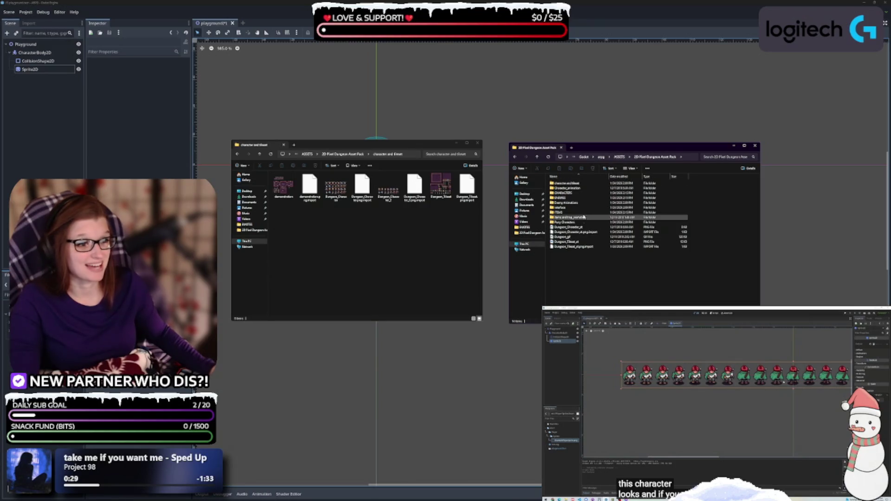
# Create a new TRAPS folder in the asset pack.
pyautogui.rightClick(572, 262)
pyautogui.press('Escape')
pyautogui.hotkey('ctrl', 'shift', 'n')
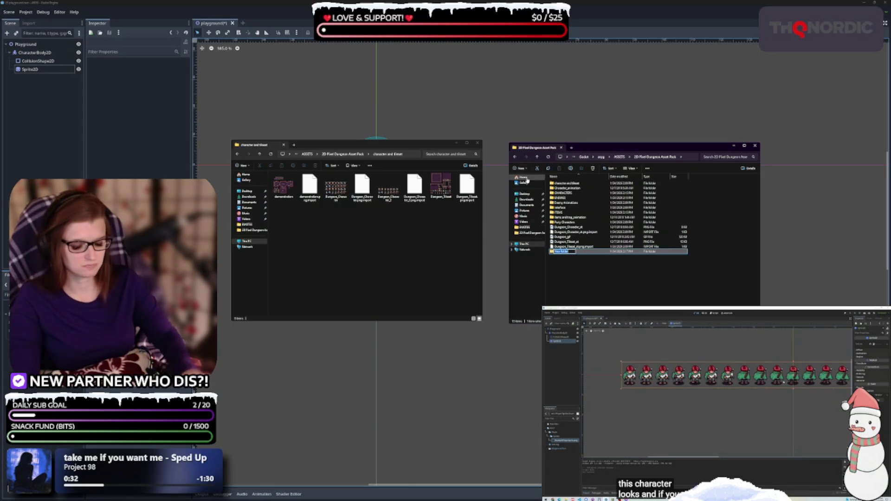
pyautogui.write('TILES')
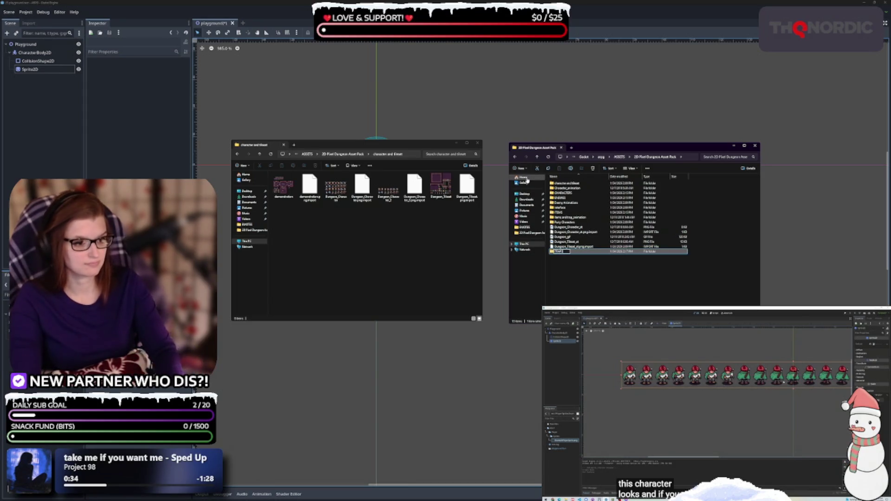
pyautogui.press('Return')
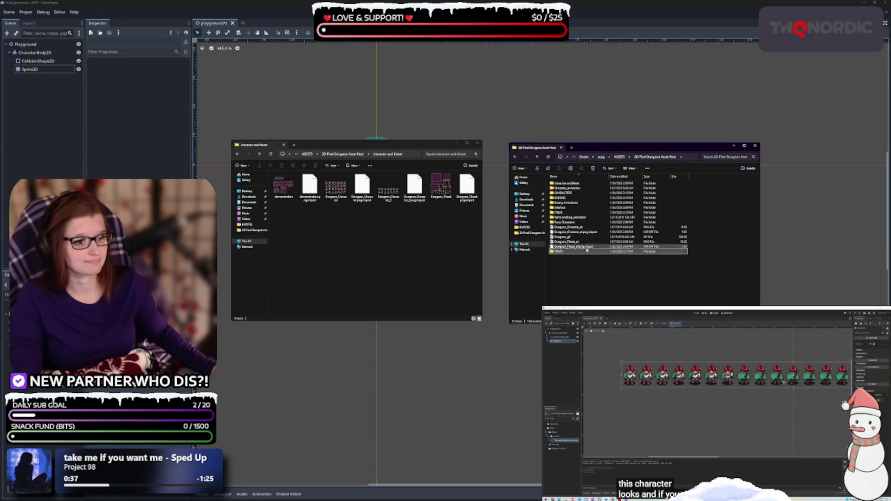
# Create the ENVIRONMENT and UI folders.
pyautogui.click(519, 168)
pyautogui.click(523, 180)
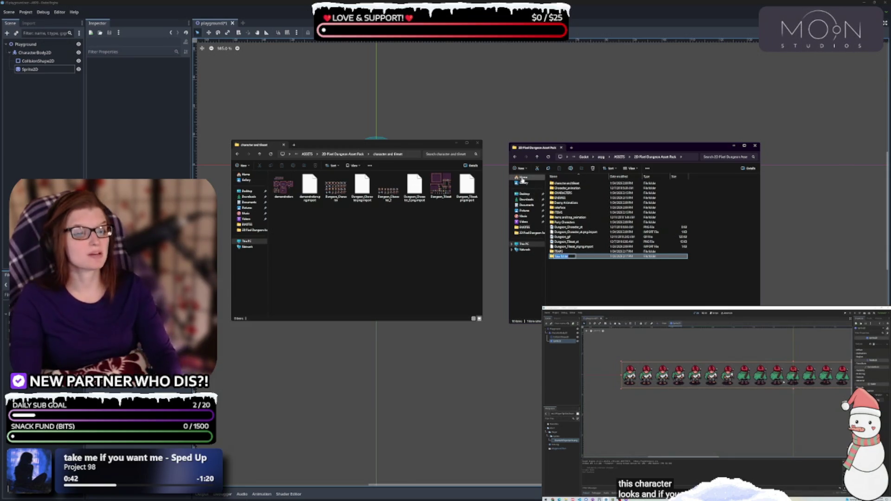
pyautogui.write('Pl')
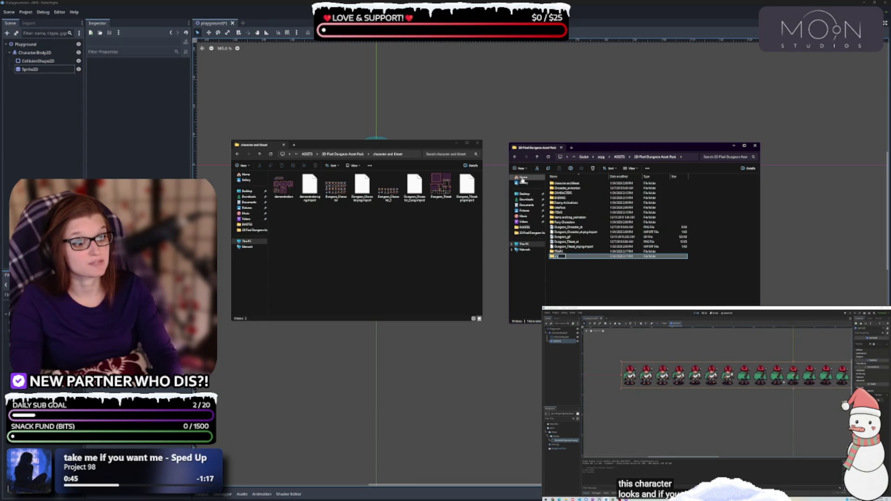
pyautogui.write('ayer')
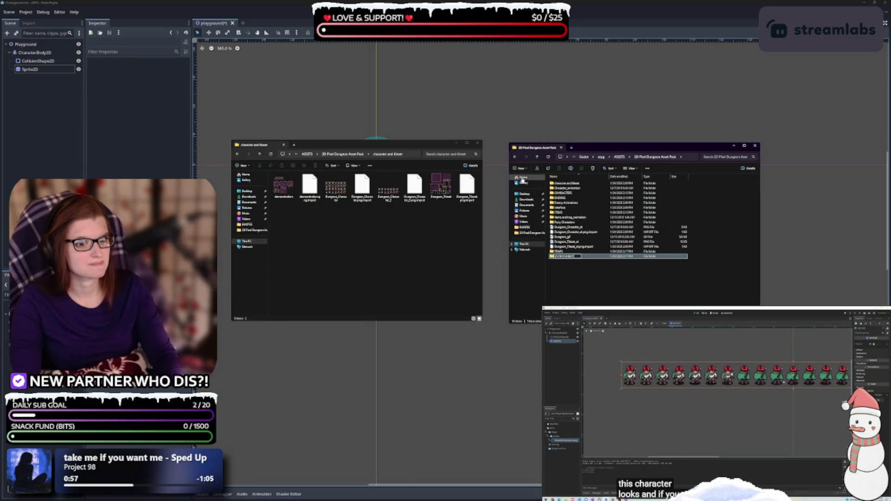
pyautogui.press('Return')
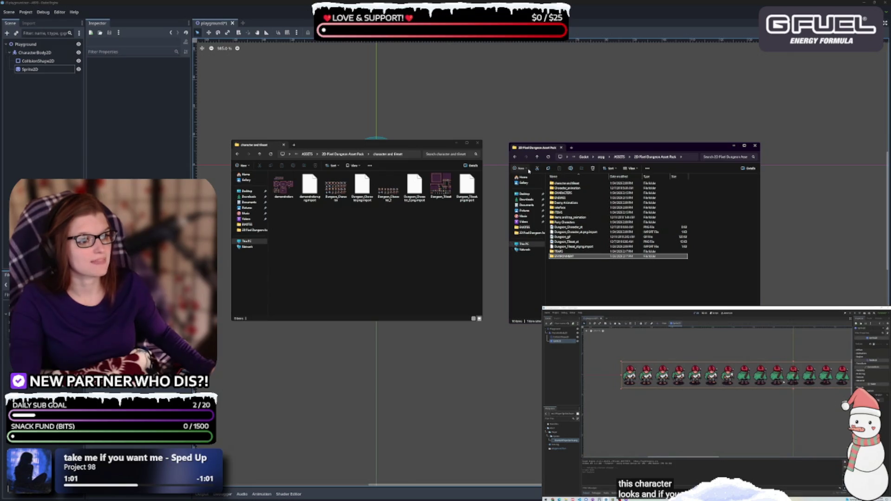
pyautogui.hotkey('ctrl', 'shift', 'n')
pyautogui.write('UI')
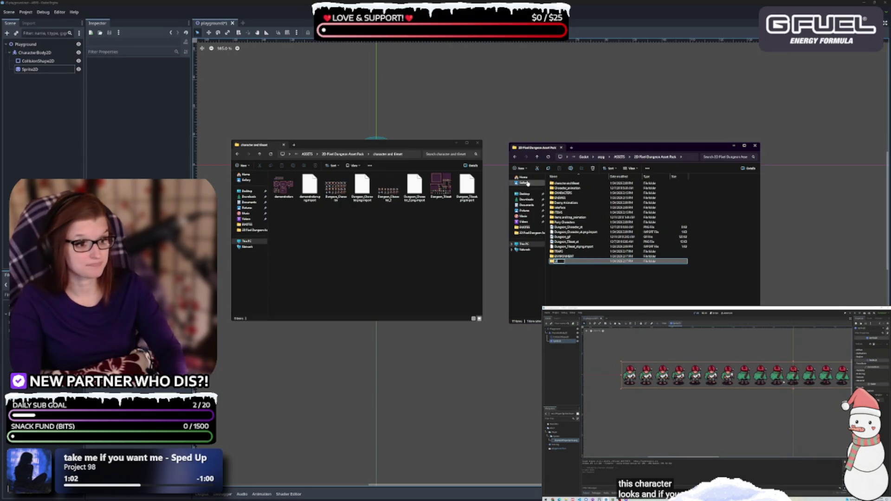
pyautogui.press('Return')
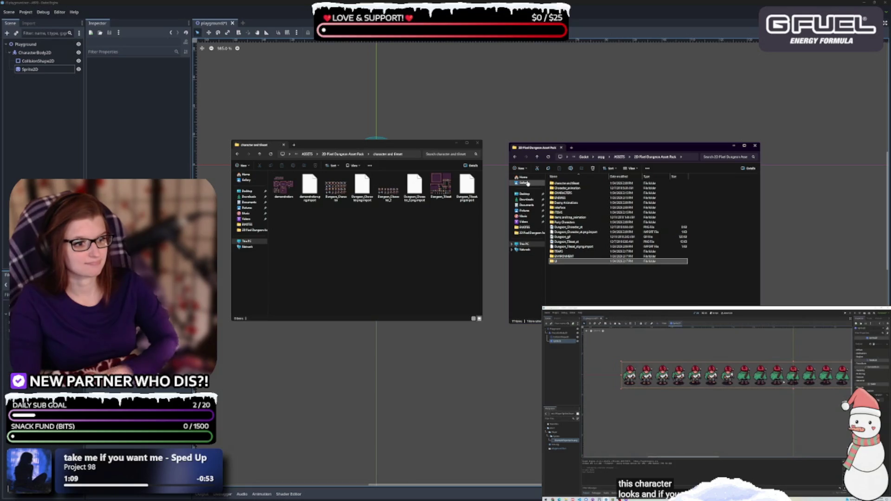
# Create a SPRITES folder.
pyautogui.click(521, 169)
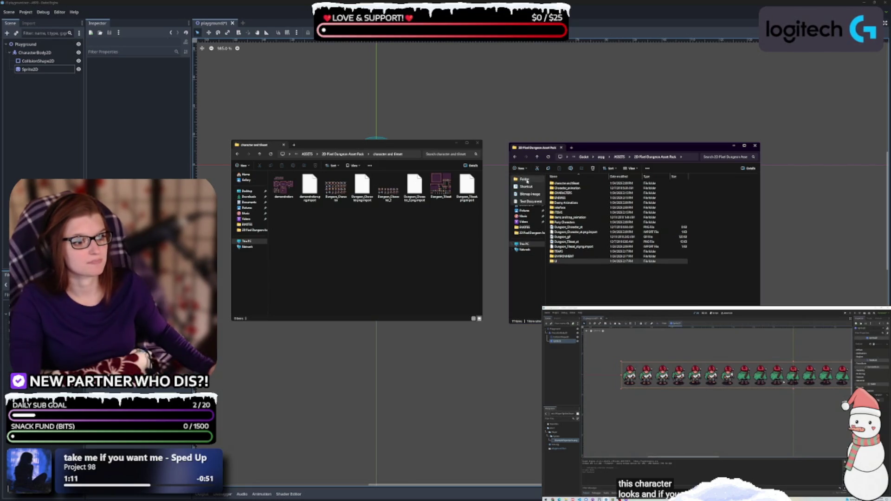
pyautogui.click(525, 180)
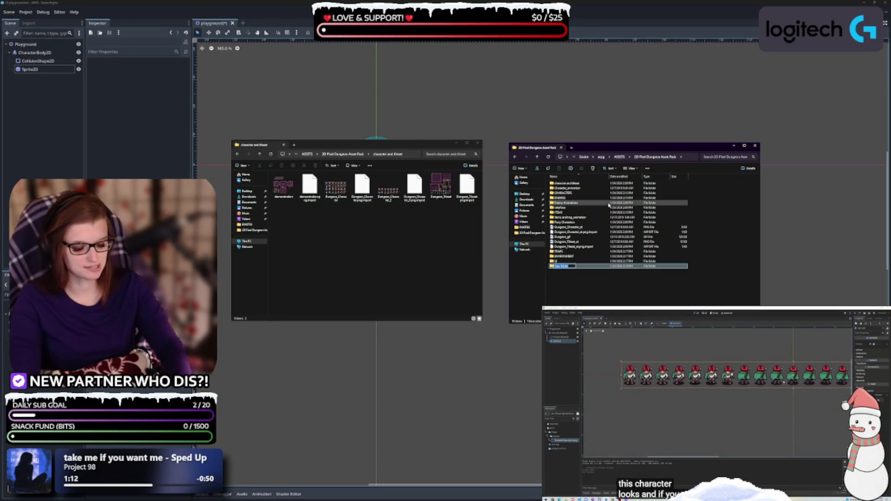
pyautogui.write('NPCS')
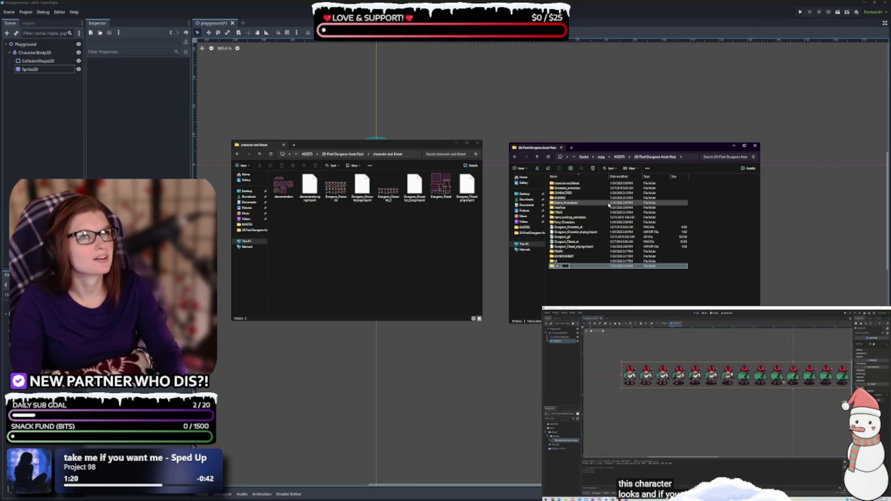
pyautogui.press('BackSpace')
pyautogui.press('BackSpace')
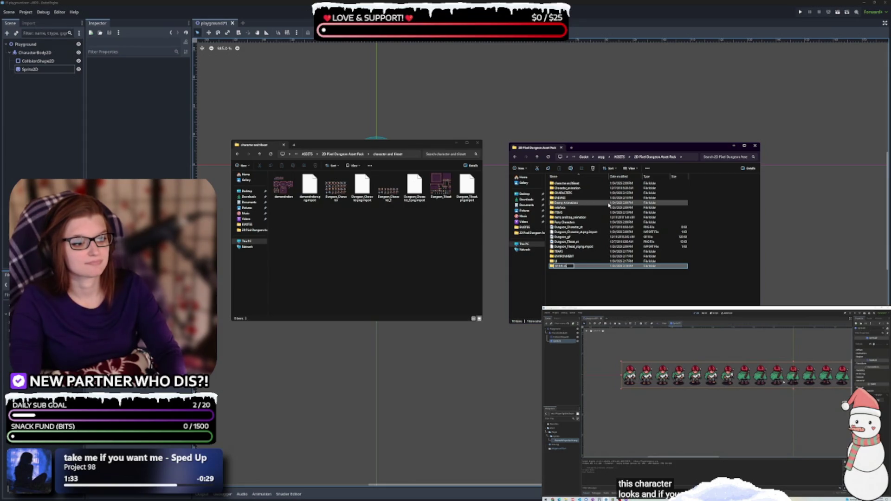
pyautogui.press('Return')
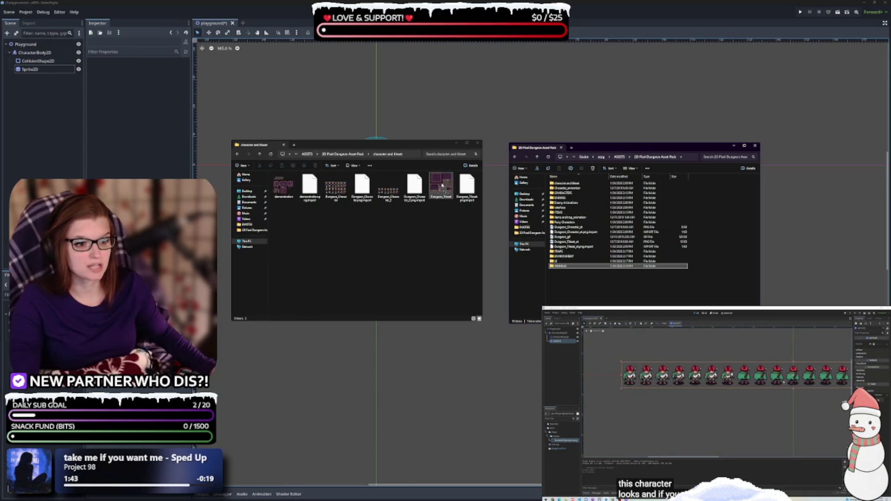
# Move Dungeon_Tileset into ENVIRONMENT, then delete the character and tileset folder.
pyautogui.click(441, 185)
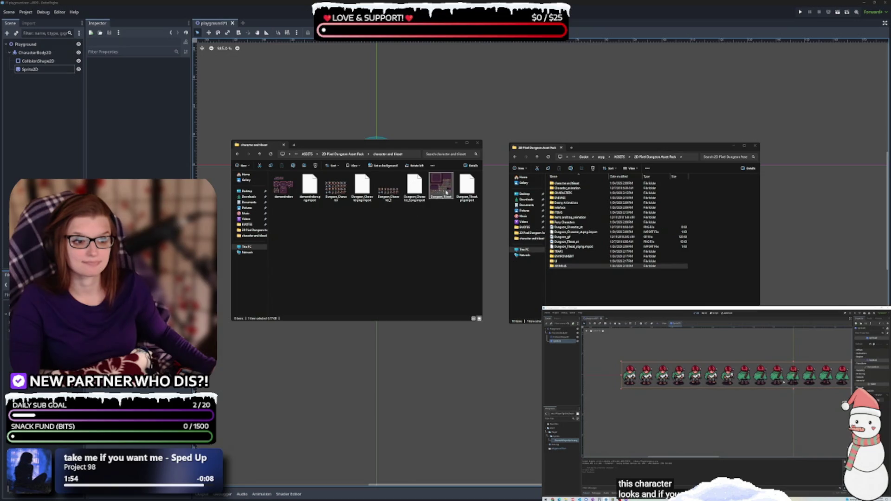
pyautogui.click(571, 258)
pyautogui.moveTo(571, 259); pyautogui.dragTo(571, 259)
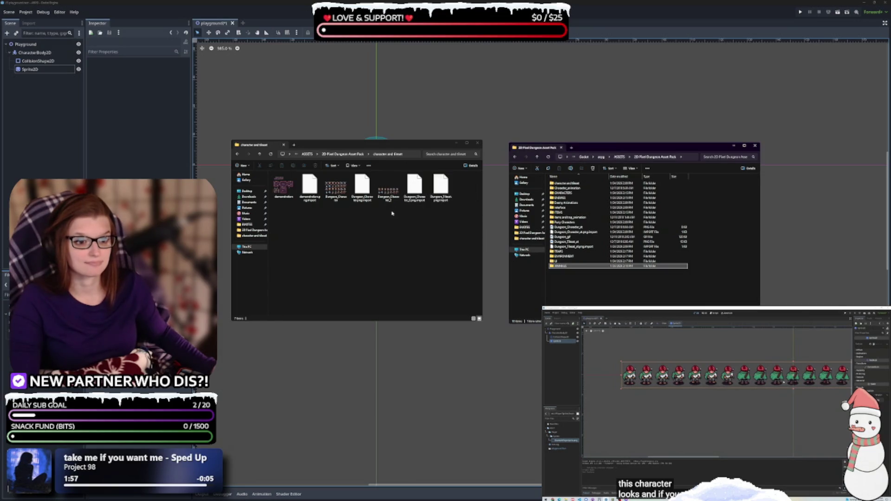
pyautogui.click(390, 199)
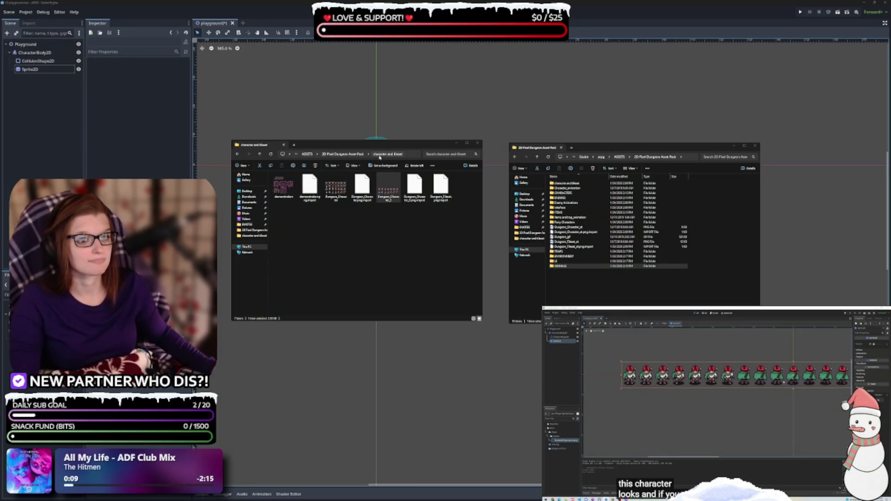
pyautogui.click(338, 154)
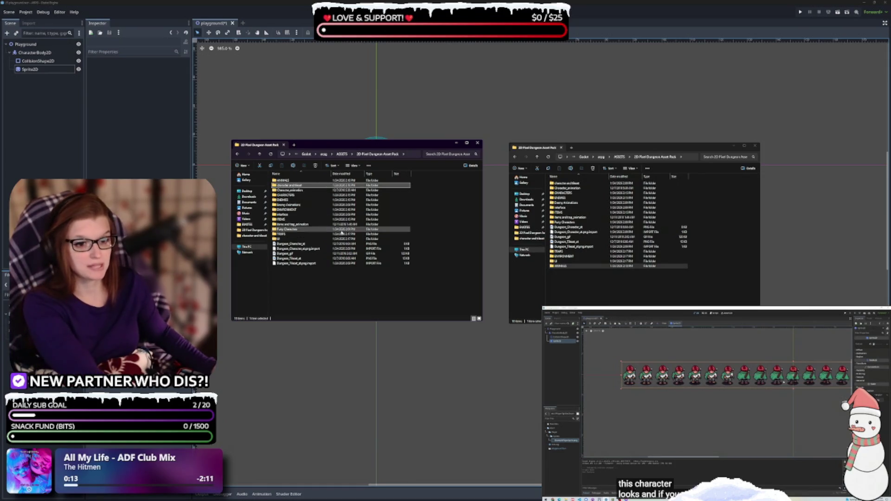
pyautogui.press('Delete')
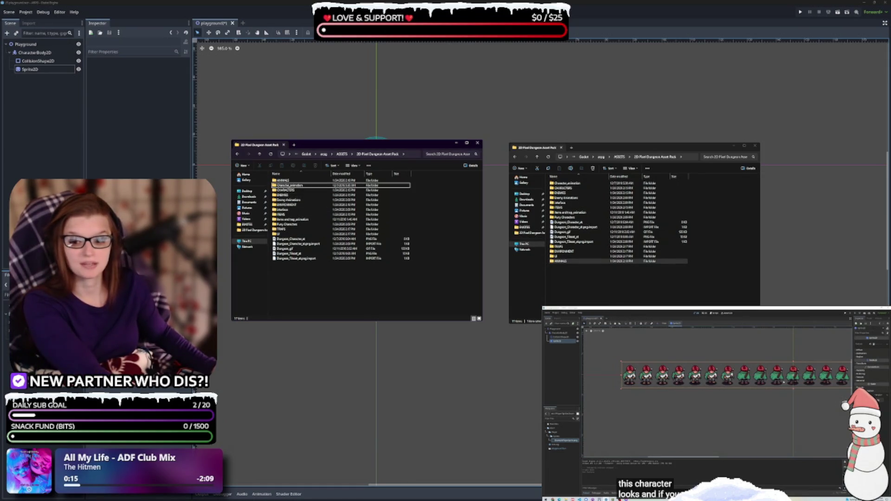
# Move the four monster folders from Character_animation's monsters_idle into ENEMIES.
pyautogui.doubleClick(301, 186)
pyautogui.doubleClick(302, 182)
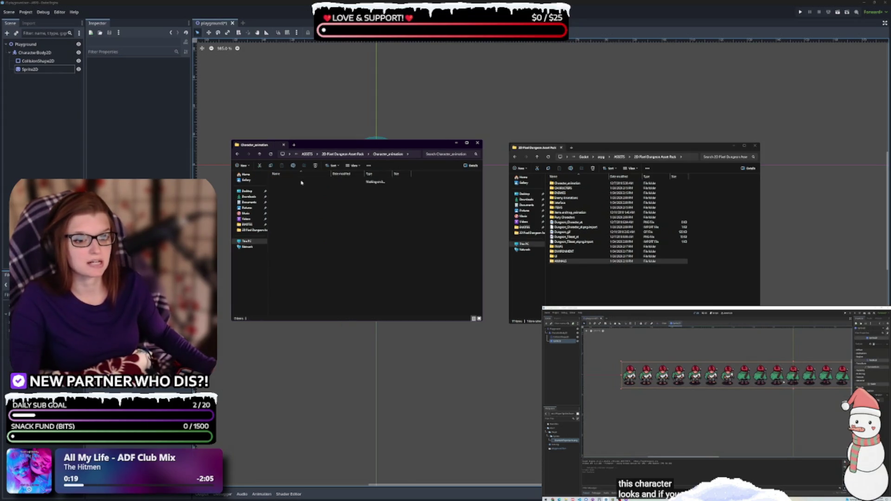
pyautogui.keyDown('shift'); pyautogui.click(298, 197); pyautogui.keyUp('shift')
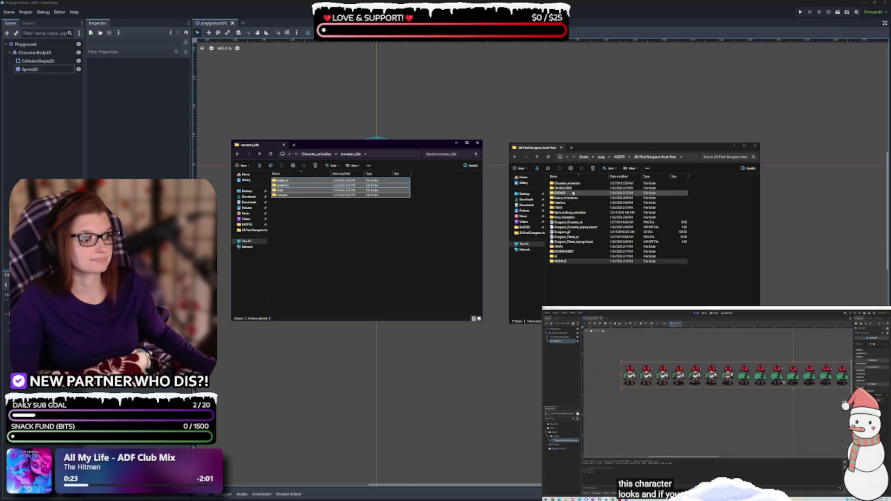
pyautogui.doubleClick(573, 193)
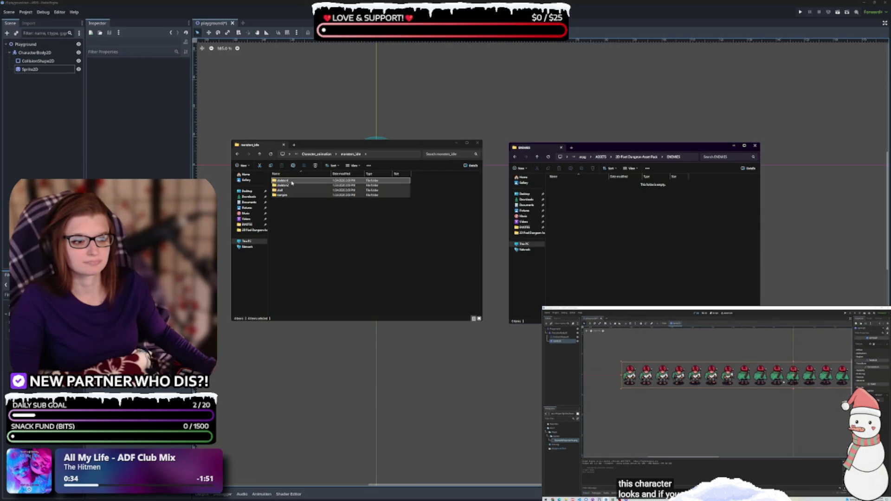
pyautogui.moveTo(292, 183)
pyautogui.mouseDown()
pyautogui.moveTo(605, 212)
pyautogui.moveTo(583, 205)
pyautogui.mouseUp()
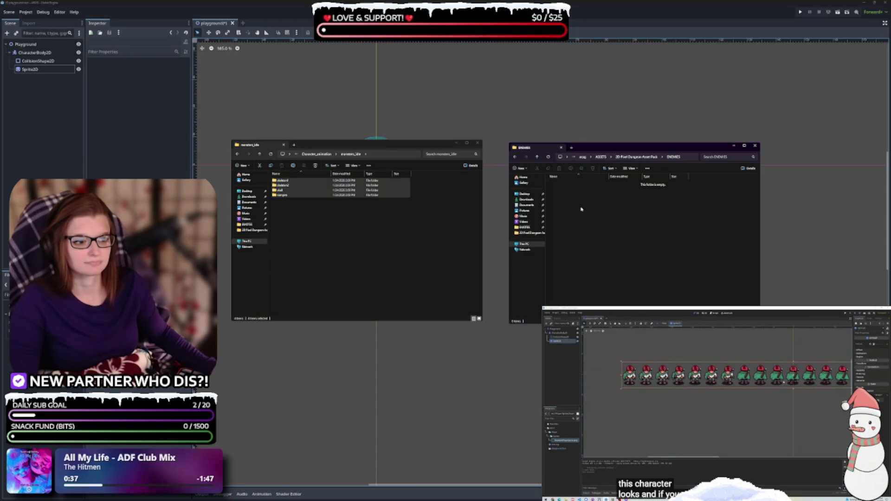
pyautogui.click(348, 225)
# Move the three priests_idle folders into ENEMIES and delete the Character_animation folder.
pyautogui.click(376, 155)
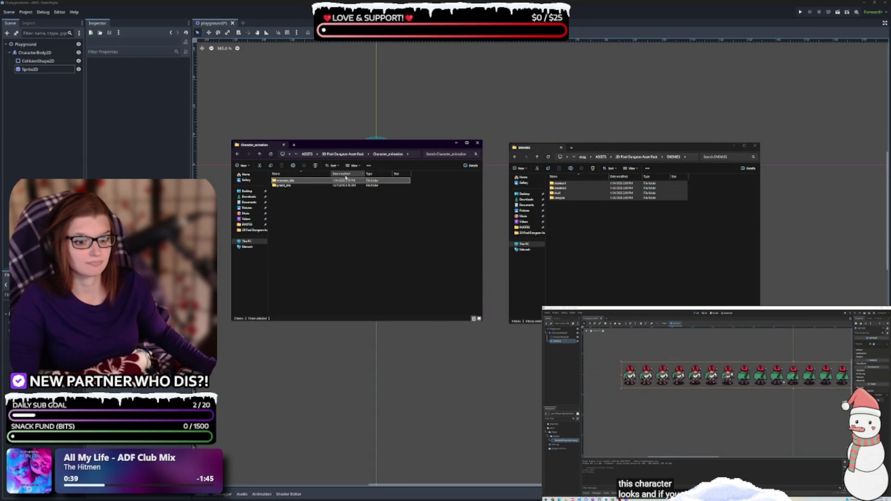
pyautogui.doubleClick(300, 188)
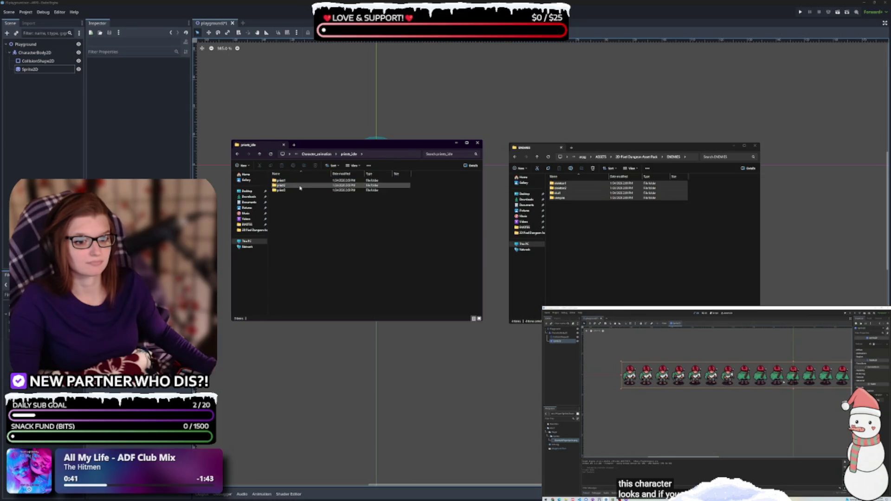
pyautogui.hotkey('ctrl', 'a')
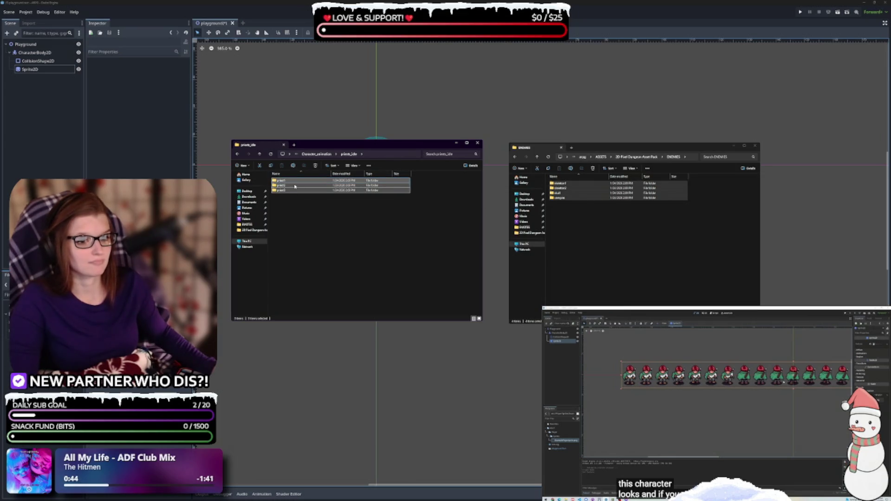
pyautogui.click(590, 229)
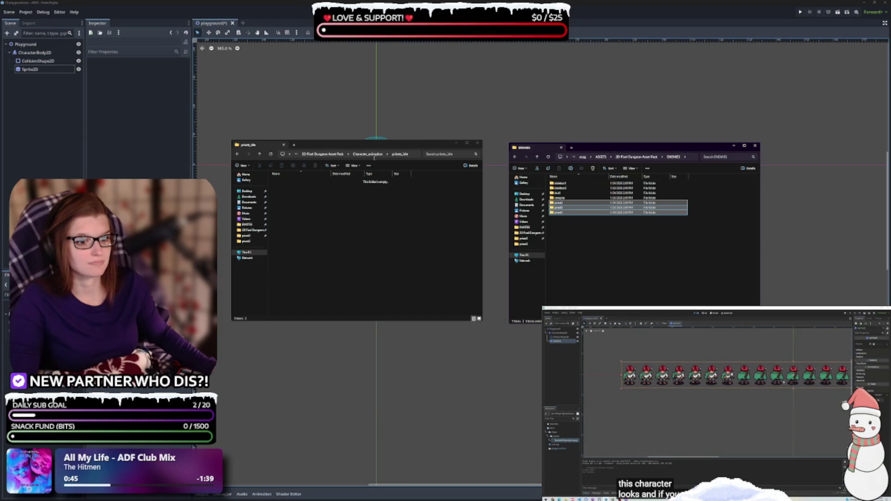
pyautogui.click(359, 157)
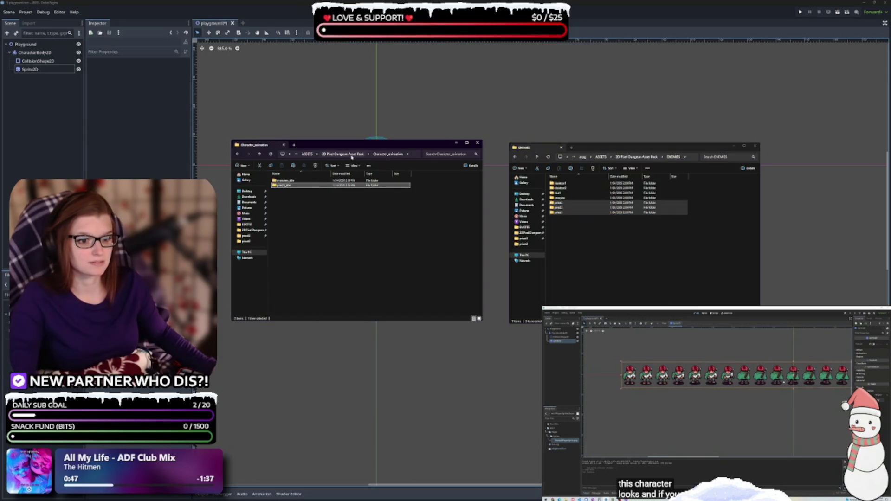
pyautogui.click(353, 157)
pyautogui.press('Delete')
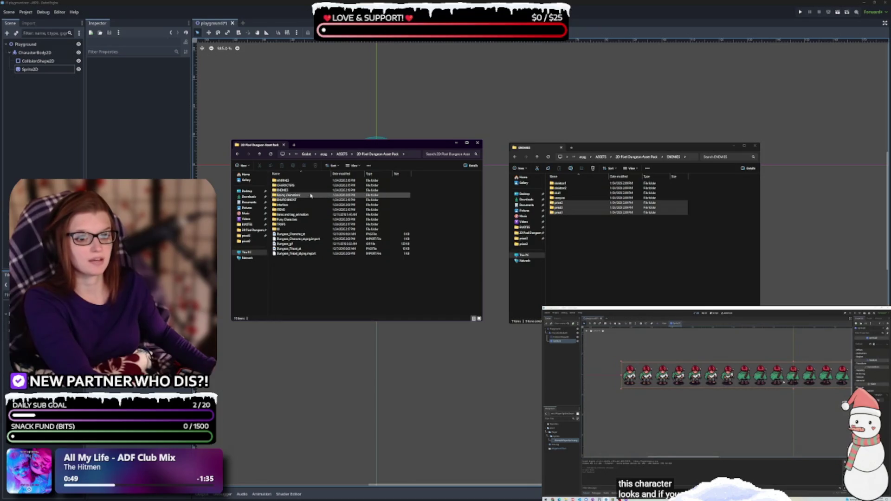
# Open Enemy Animations on the left and the skeleton1 folder on the right.
pyautogui.click(300, 196)
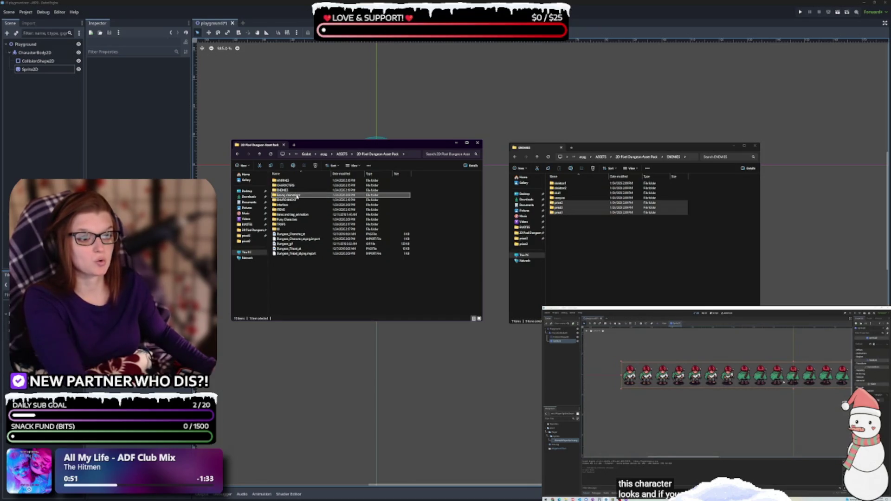
pyautogui.doubleClick(297, 196)
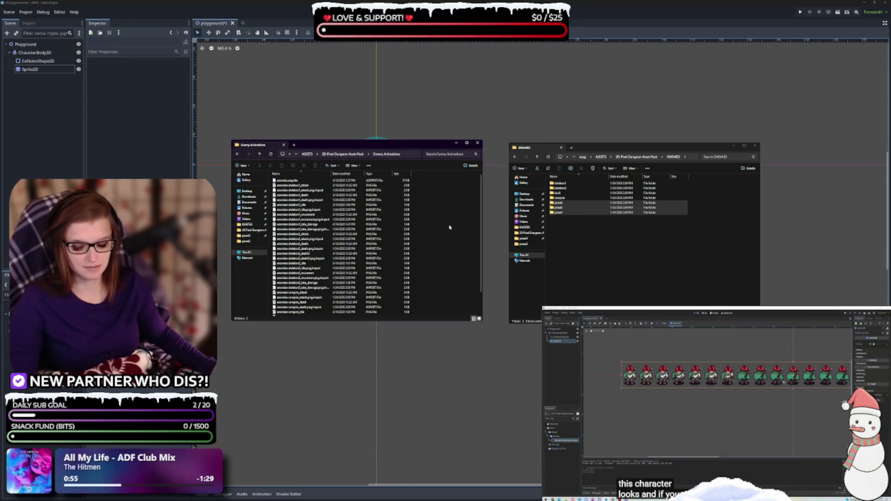
pyautogui.hotkey('ctrl', 'a')
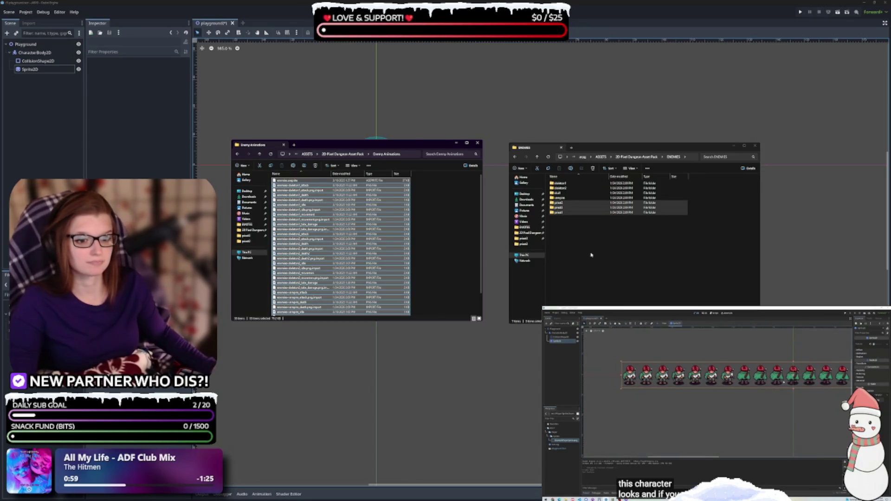
pyautogui.scroll(-2, 434, 260)
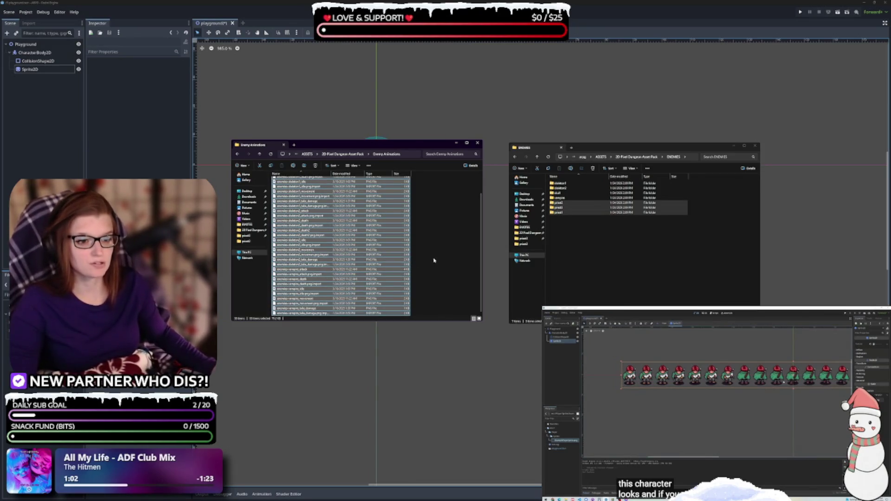
pyautogui.click(617, 241)
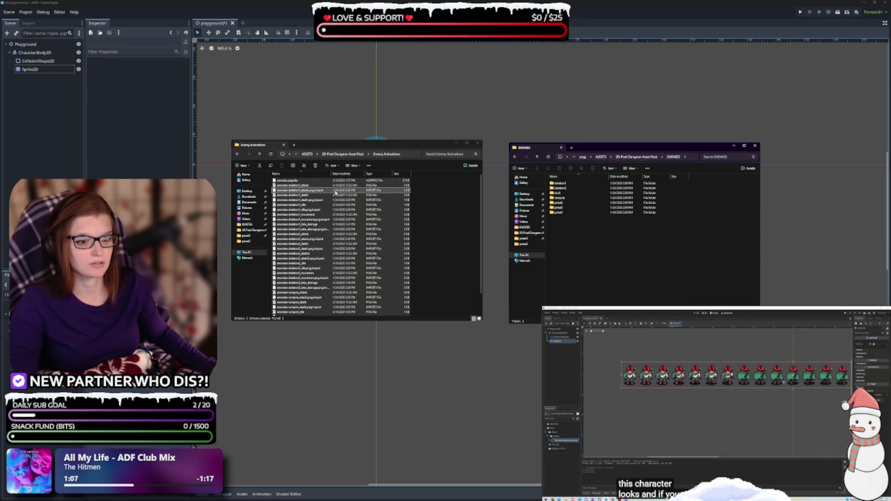
pyautogui.doubleClick(577, 186)
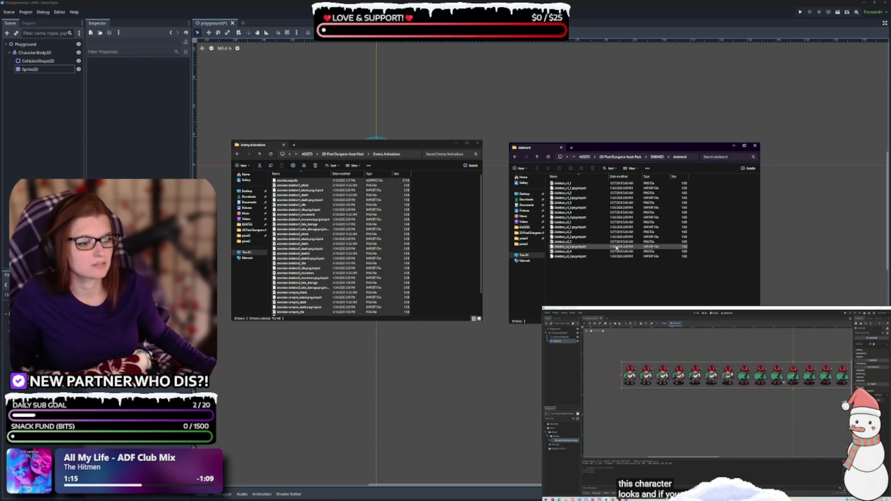
# Review the attack and idle sheets, then return the right window to the ENEMIES folder.
pyautogui.click(313, 185)
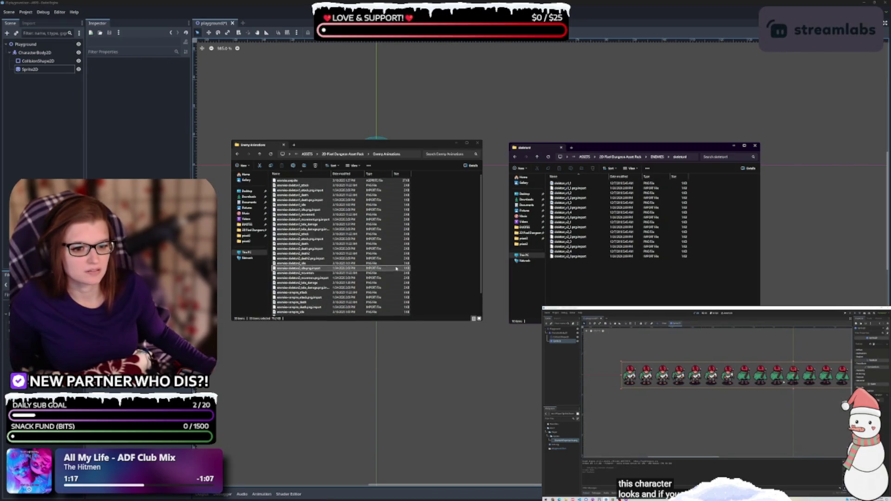
pyautogui.click(315, 188)
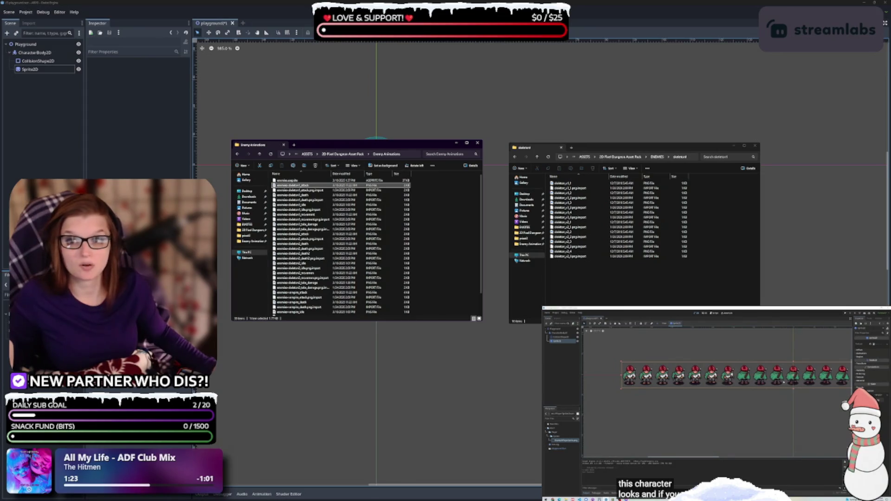
pyautogui.click(297, 205)
pyautogui.click(559, 185)
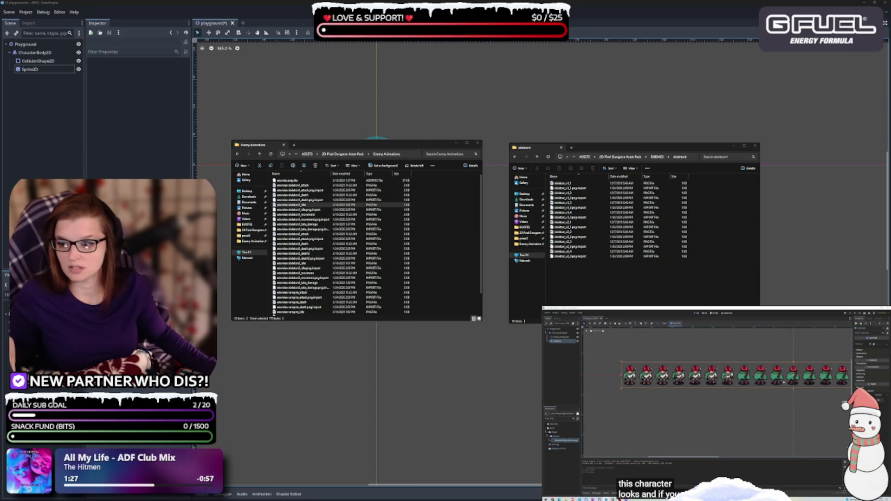
pyautogui.scroll(-2, 325, 249)
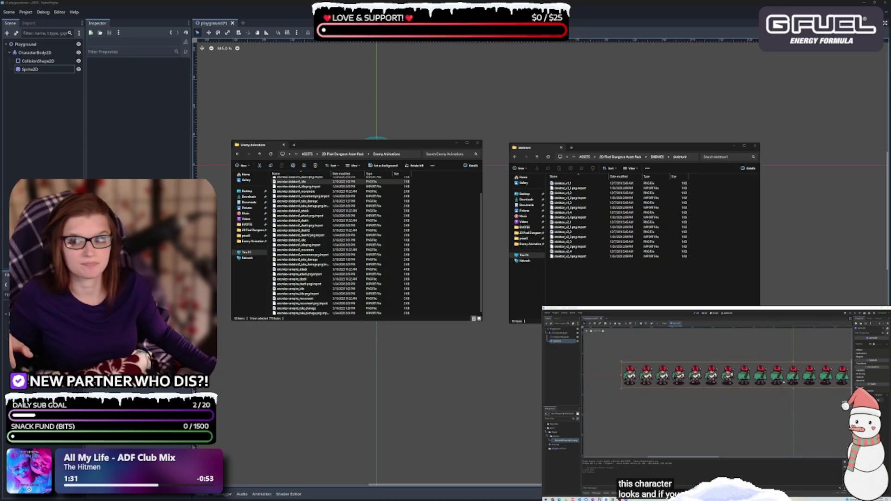
pyautogui.click(715, 218)
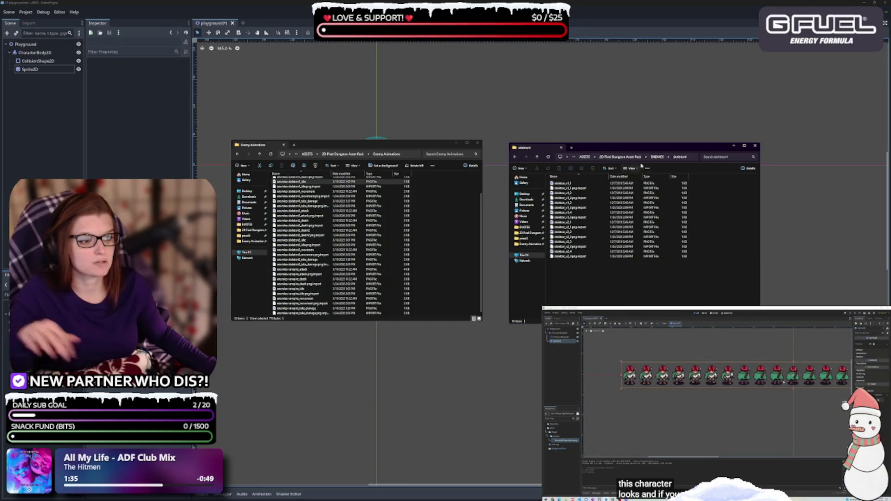
pyautogui.click(656, 157)
pyautogui.click(600, 183)
pyautogui.click(574, 252)
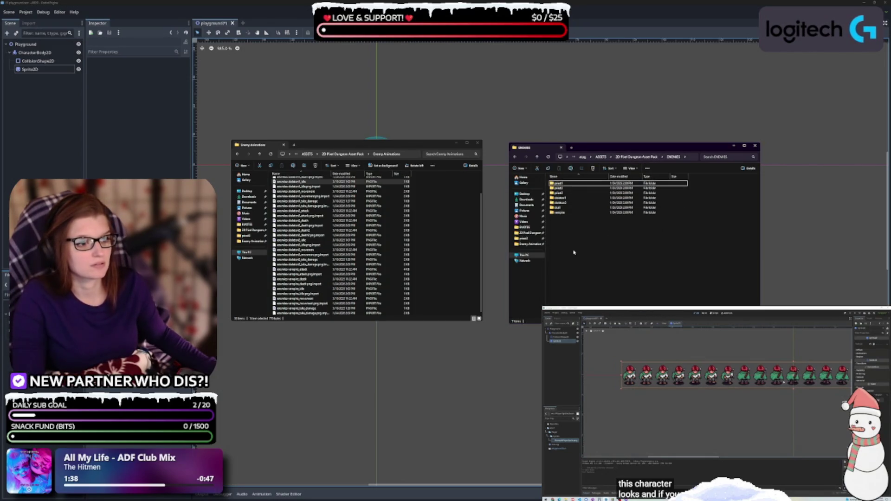
# Create a FRAMES folder in ENEMIES and move the six enemy folders into it.
pyautogui.click(518, 169)
pyautogui.click(529, 179)
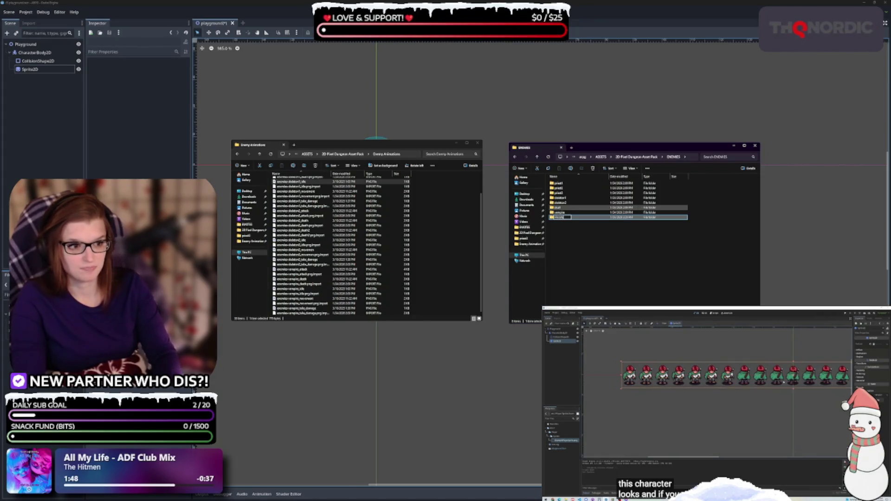
pyautogui.press('Return')
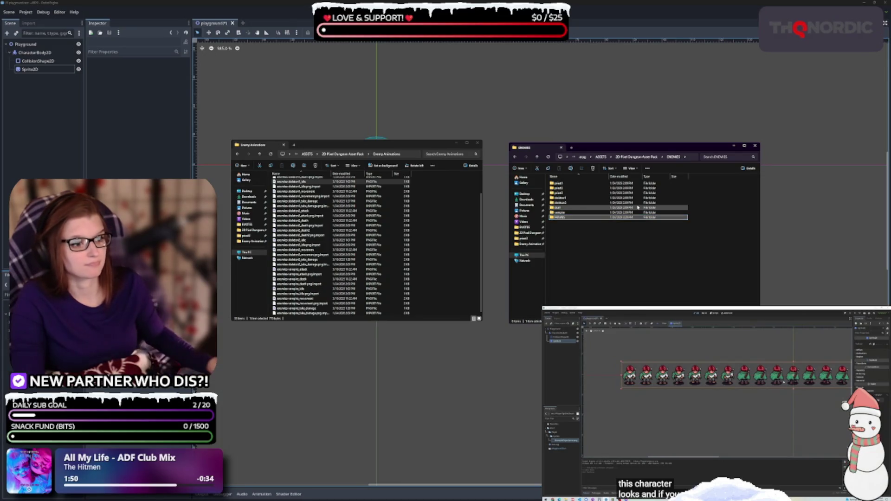
pyautogui.keyDown('shift'); pyautogui.click(560, 212); pyautogui.keyUp('shift')
pyautogui.moveTo(560, 212)
pyautogui.mouseDown()
pyautogui.moveTo(577, 229)
pyautogui.moveTo(562, 217)
pyautogui.mouseUp()
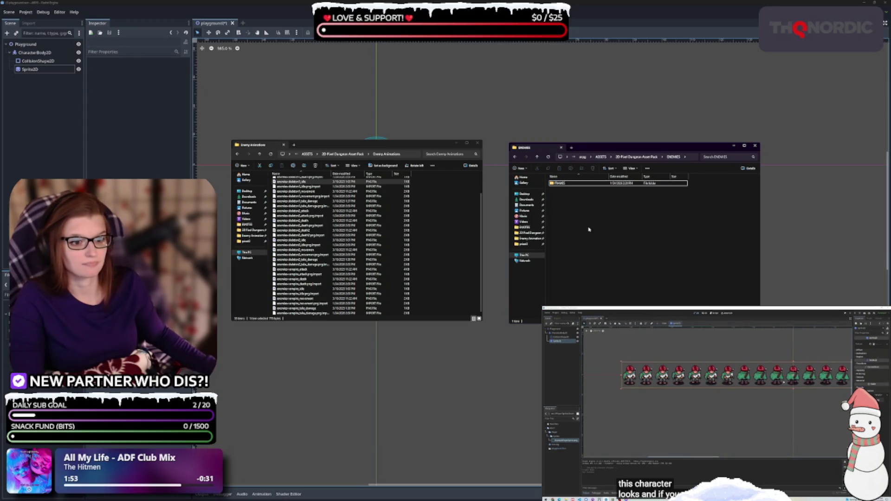
# Create a SHEETS folder and move all Enemy Animations sheet files into it.
pyautogui.click(520, 168)
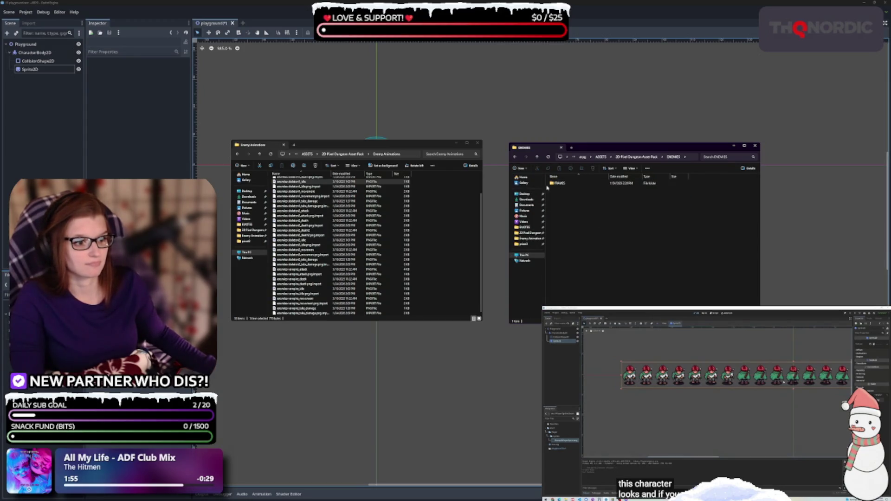
pyautogui.click(527, 179)
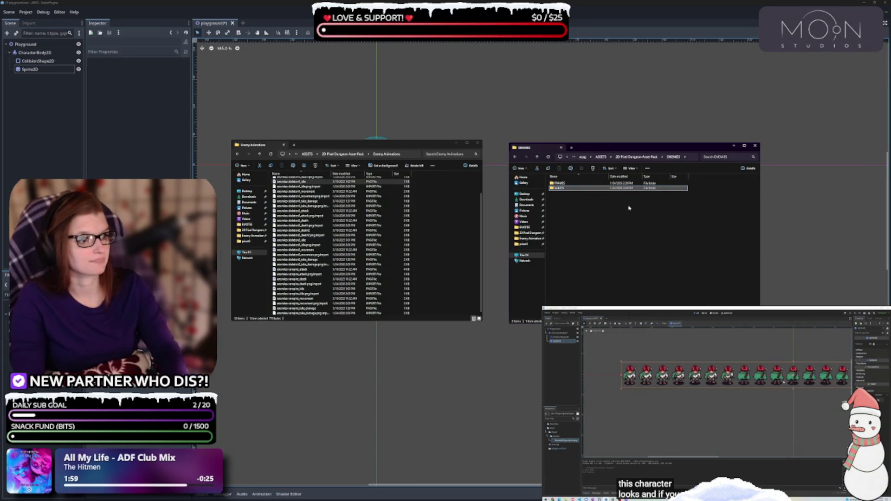
pyautogui.press('Return')
pyautogui.scroll(2, 441, 232)
pyautogui.click(445, 232)
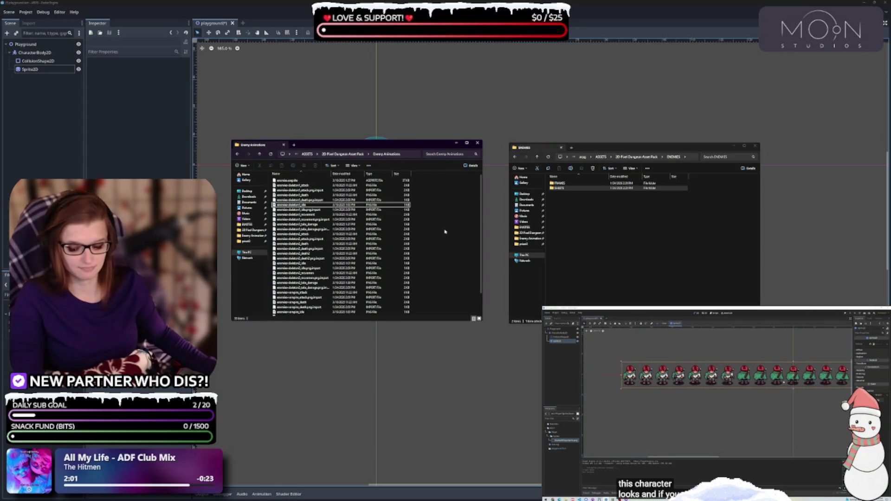
pyautogui.hotkey('ctrl', 'a')
pyautogui.moveTo(325, 263)
pyautogui.mouseDown()
pyautogui.moveTo(573, 212)
pyautogui.moveTo(565, 188)
pyautogui.mouseUp()
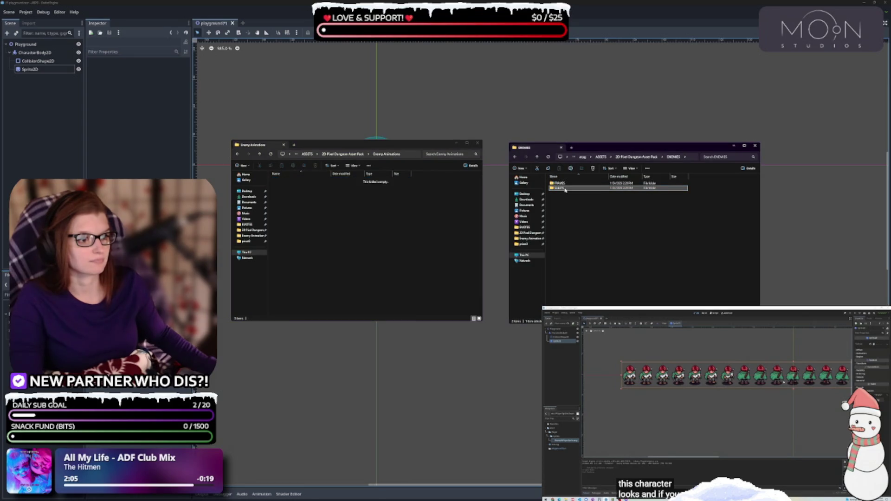
# Delete the emptied Enemy Animations folder and open the Interface folder.
pyautogui.click(346, 155)
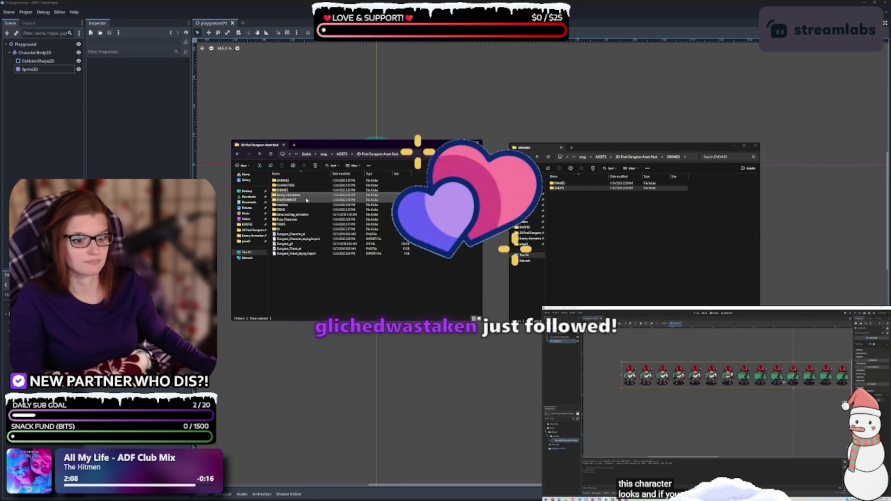
pyautogui.press('Delete')
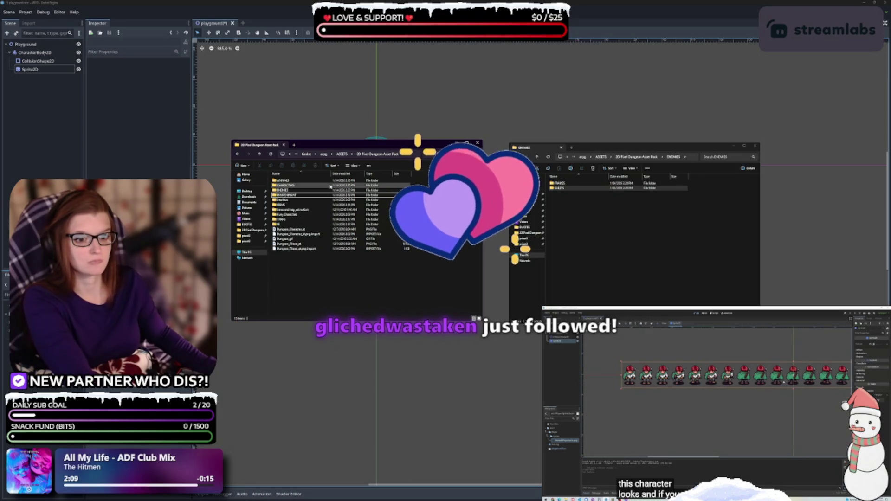
pyautogui.doubleClick(296, 200)
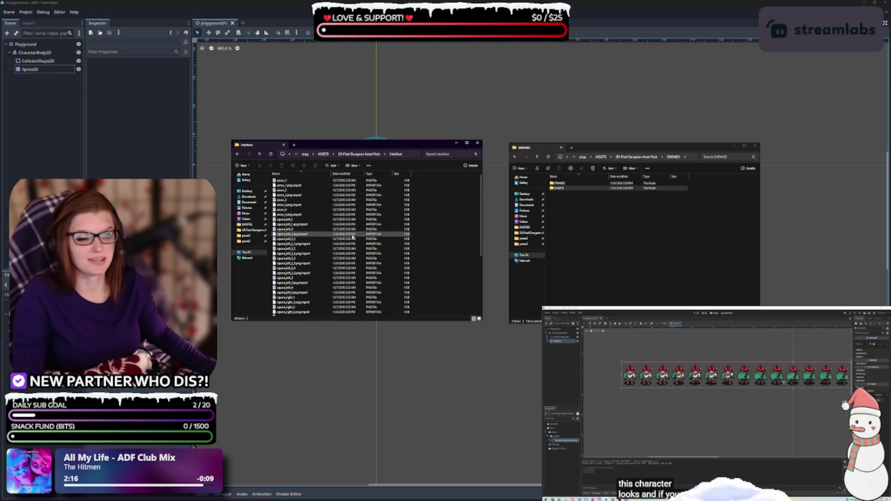
# Move all interface sprite files into UI and delete the emptied interface folder.
pyautogui.click(637, 158)
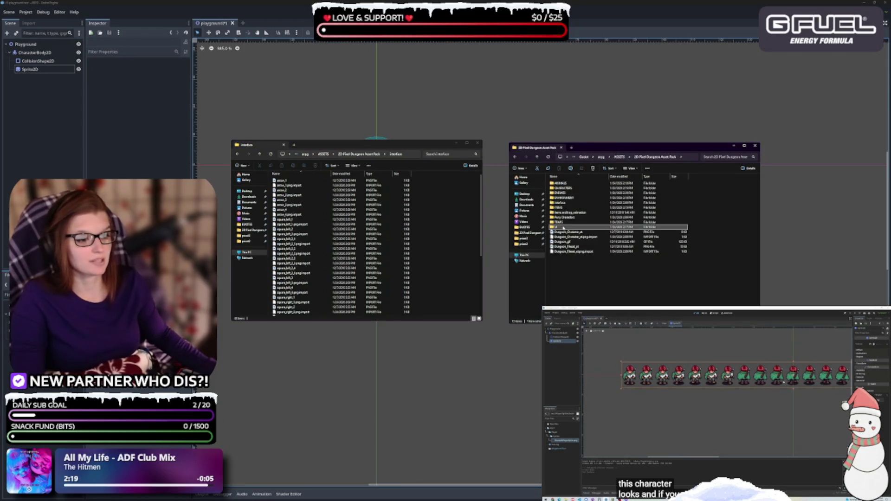
pyautogui.doubleClick(563, 227)
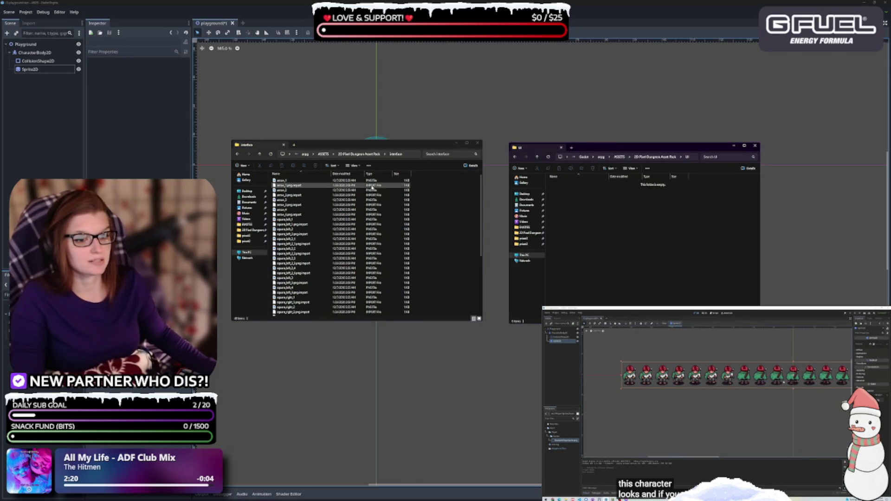
pyautogui.click(449, 227)
pyautogui.hotkey('ctrl', 'a')
pyautogui.moveTo(376, 232); pyautogui.dragTo(597, 227)
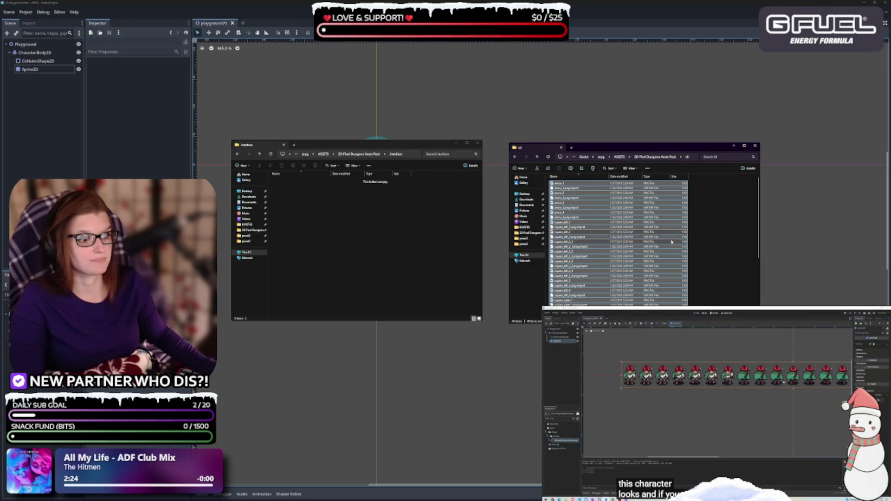
pyautogui.click(259, 154)
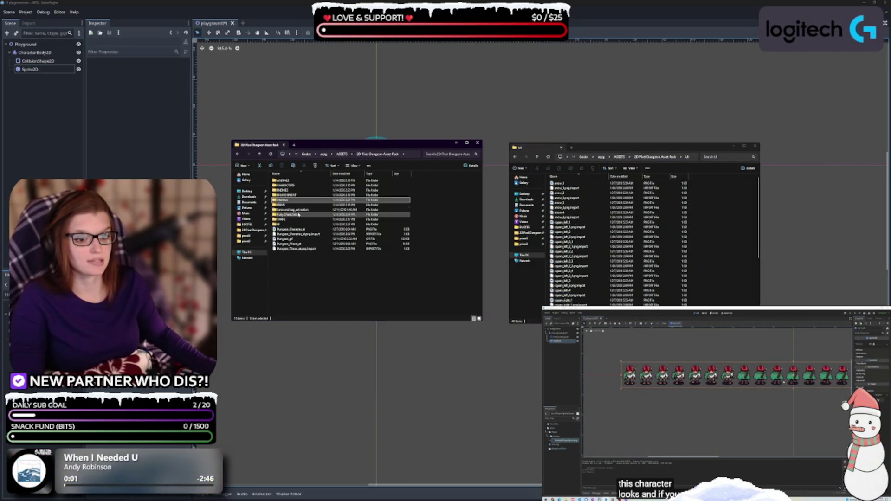
pyautogui.press('Delete')
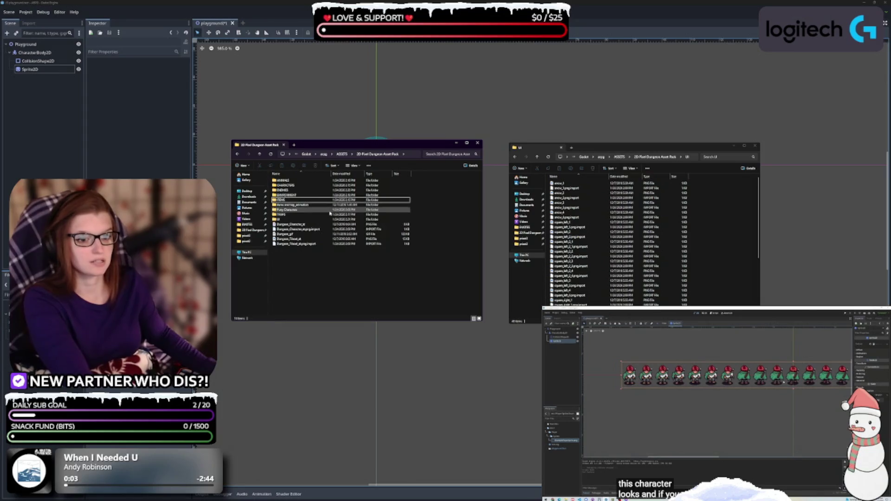
# Move the seven category folders, ANIMALS through UI, from the asset pack into ASSETS.
pyautogui.doubleClick(297, 205)
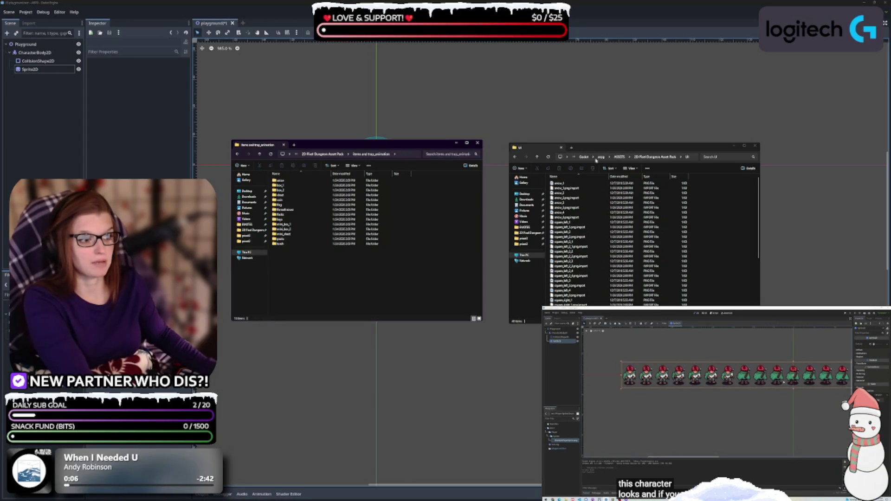
pyautogui.click(619, 157)
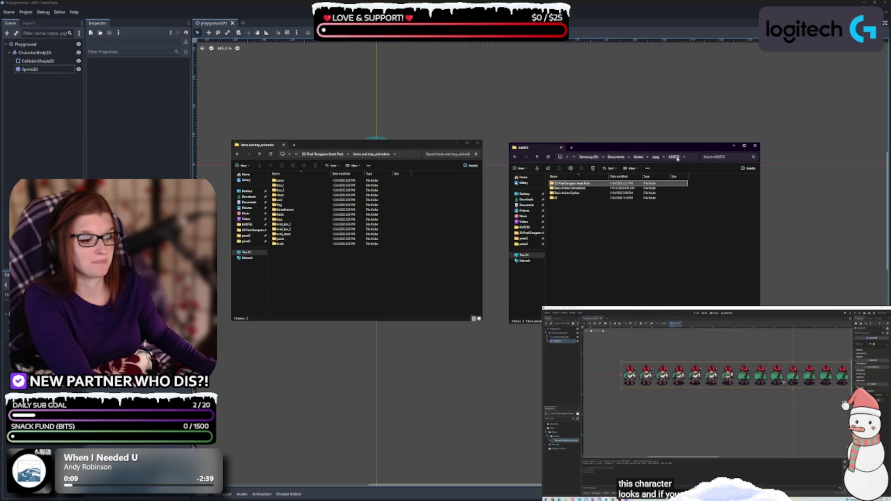
pyautogui.click(579, 216)
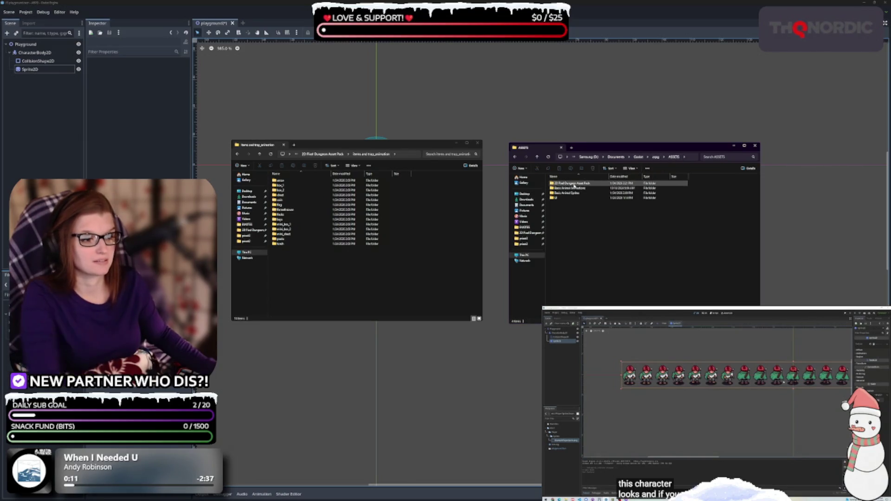
pyautogui.doubleClick(574, 184)
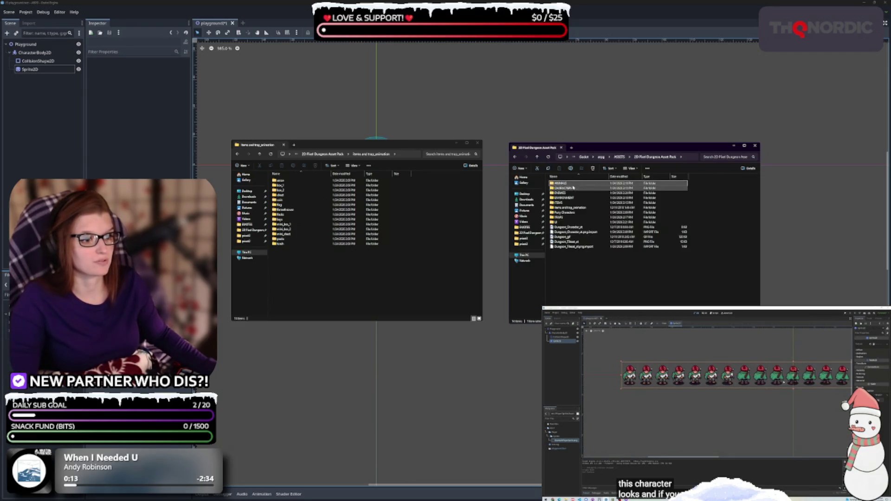
pyautogui.keyDown('shift'); pyautogui.click(566, 203); pyautogui.keyUp('shift')
pyautogui.keyDown('ctrl'); pyautogui.click(561, 217); pyautogui.keyUp('ctrl')
pyautogui.keyDown('ctrl'); pyautogui.click(563, 222); pyautogui.keyUp('ctrl')
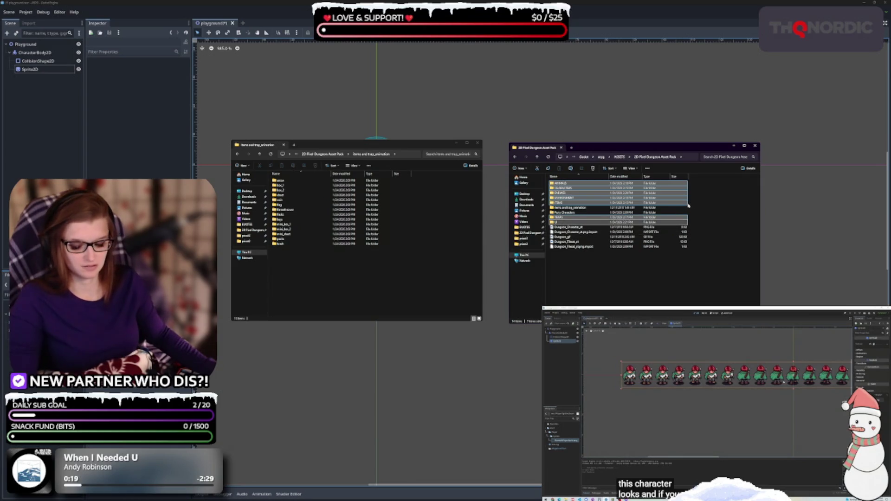
pyautogui.click(620, 157)
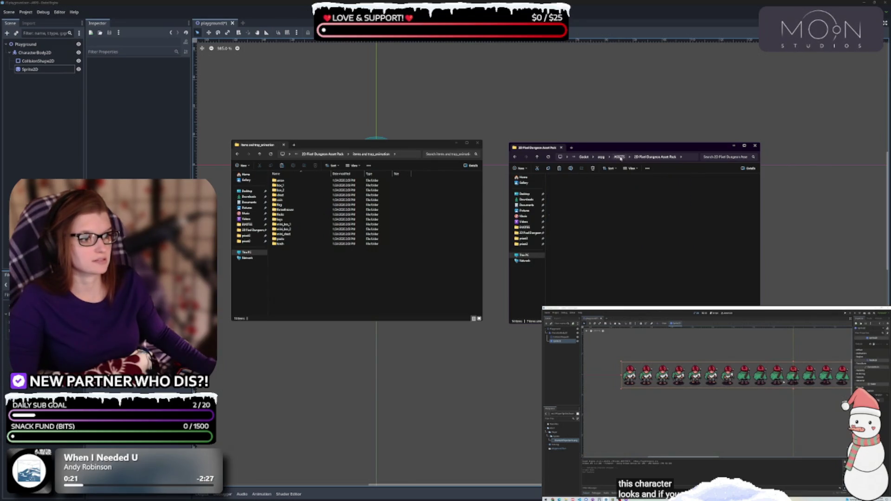
pyautogui.hotkey('ctrl', 'v')
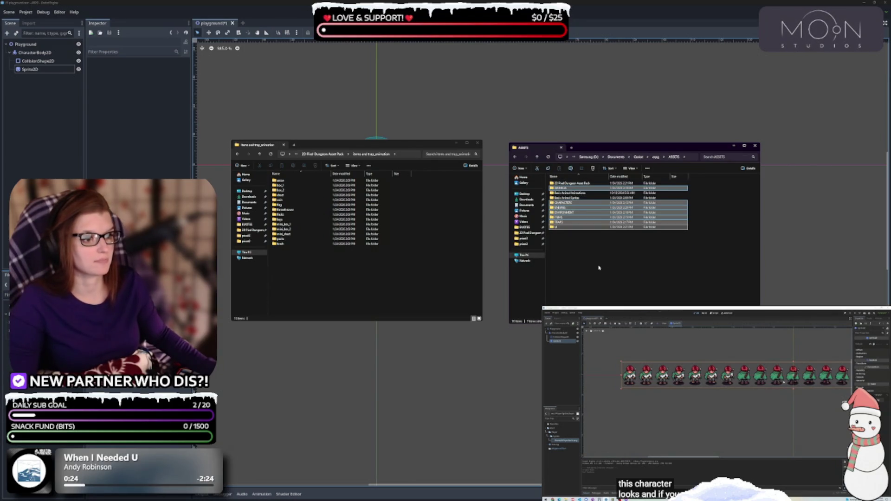
pyautogui.click(581, 251)
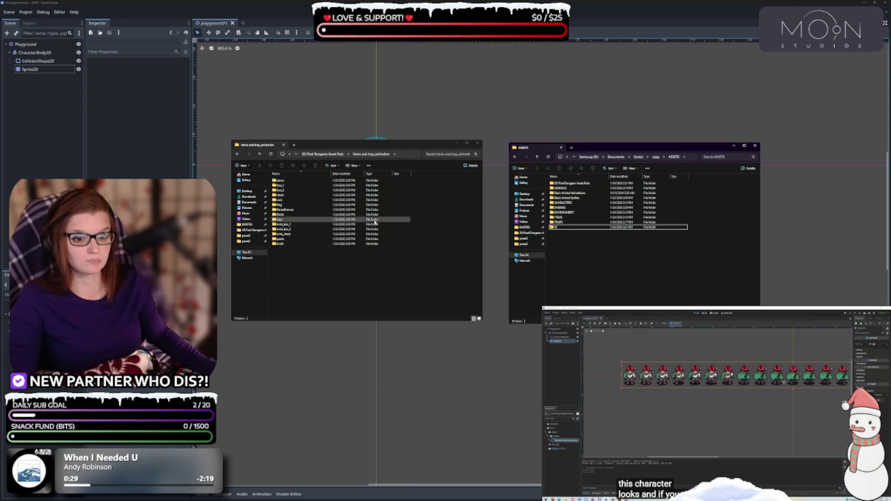
# Inspect the arrow and peaks trap sprites inside Items and trap_animation.
pyautogui.doubleClick(288, 181)
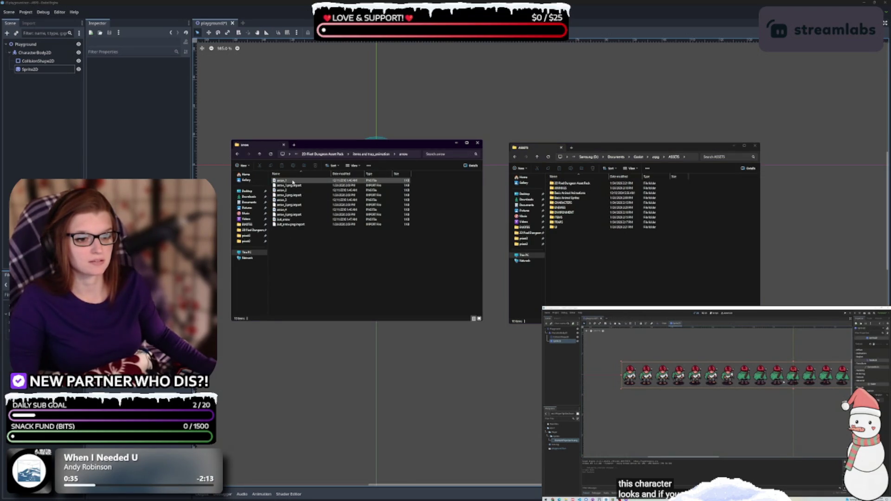
pyautogui.click(293, 181)
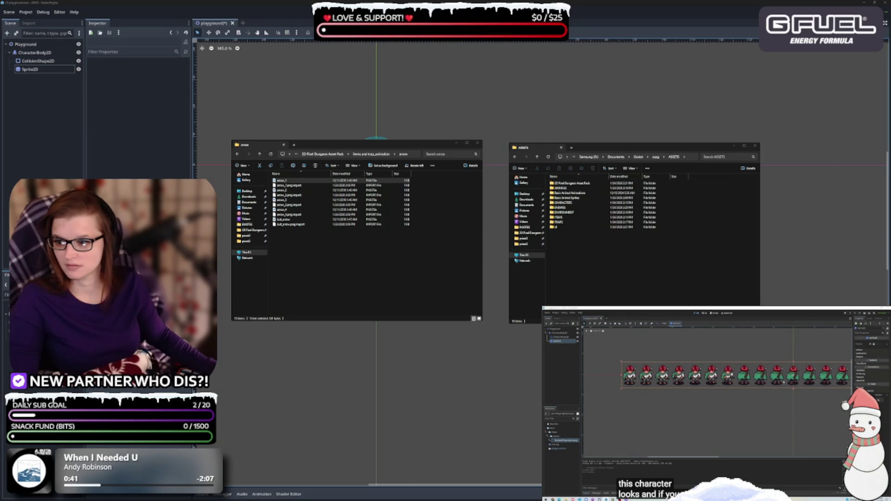
pyautogui.press('BackSpace')
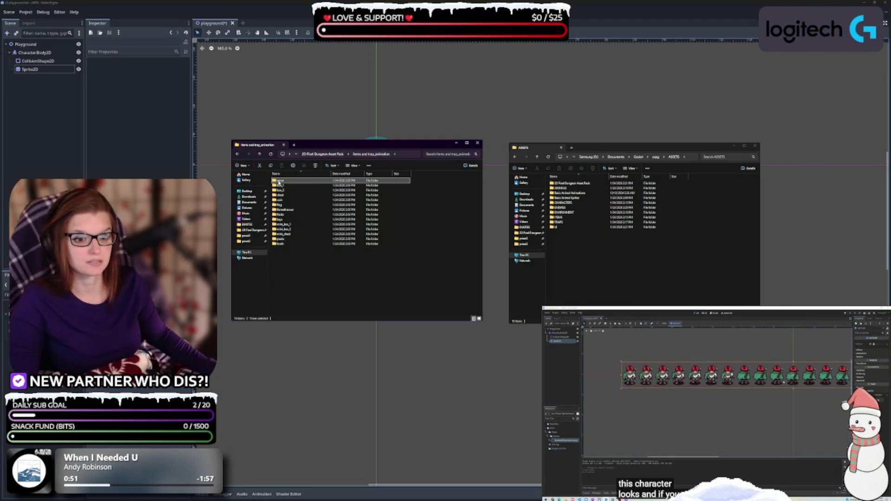
pyautogui.keyDown('ctrl'); pyautogui.click(288, 210); pyautogui.keyUp('ctrl')
pyautogui.keyDown('ctrl'); pyautogui.click(298, 215); pyautogui.keyUp('ctrl')
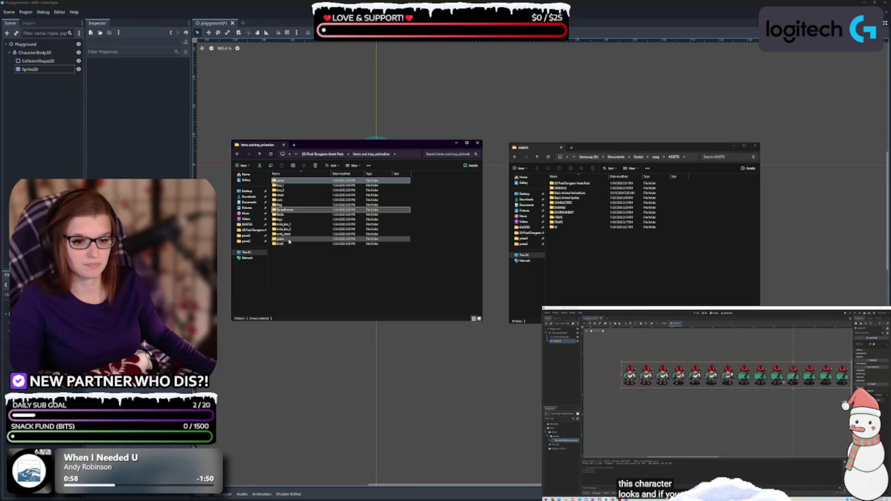
pyautogui.doubleClick(289, 240)
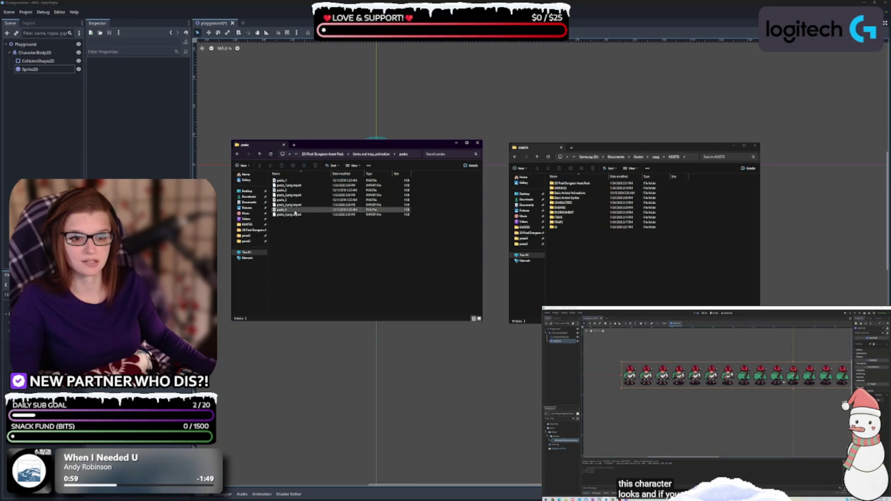
pyautogui.click(281, 180)
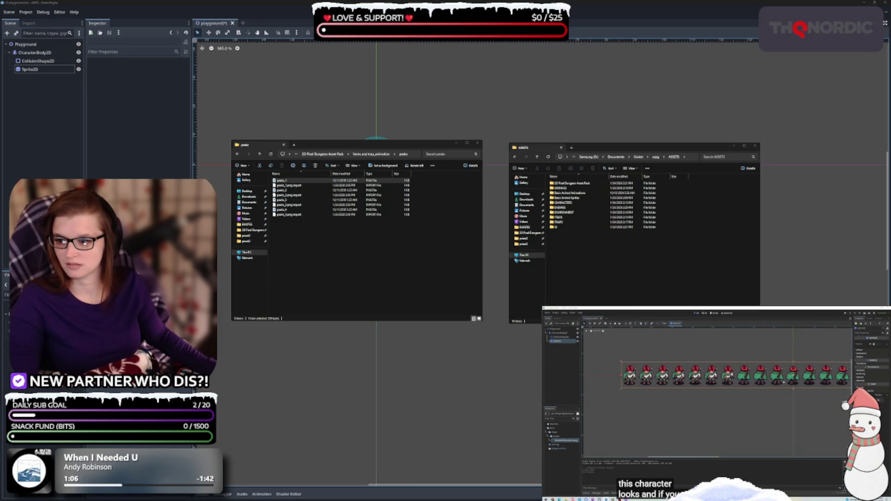
pyautogui.hotkey('alt', 'Left')
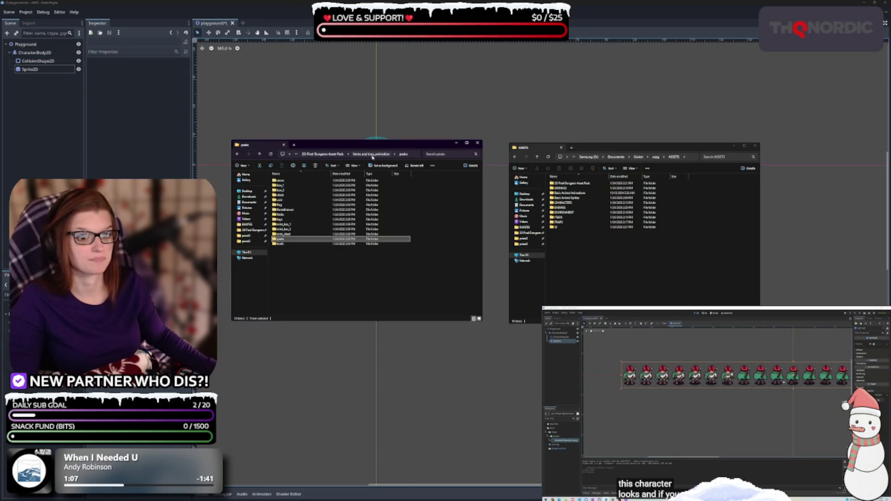
# Move the arrow, flamethrower and peaks folders into TRAPS.
pyautogui.doubleClick(287, 245)
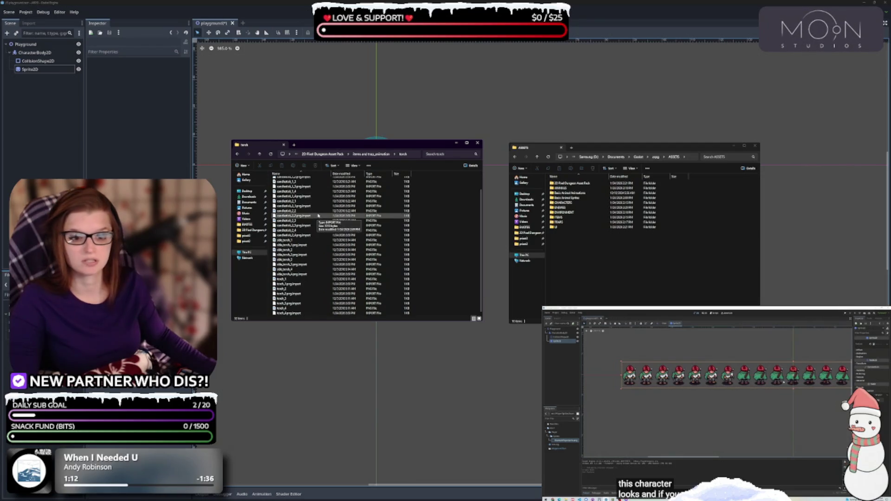
pyautogui.click(385, 154)
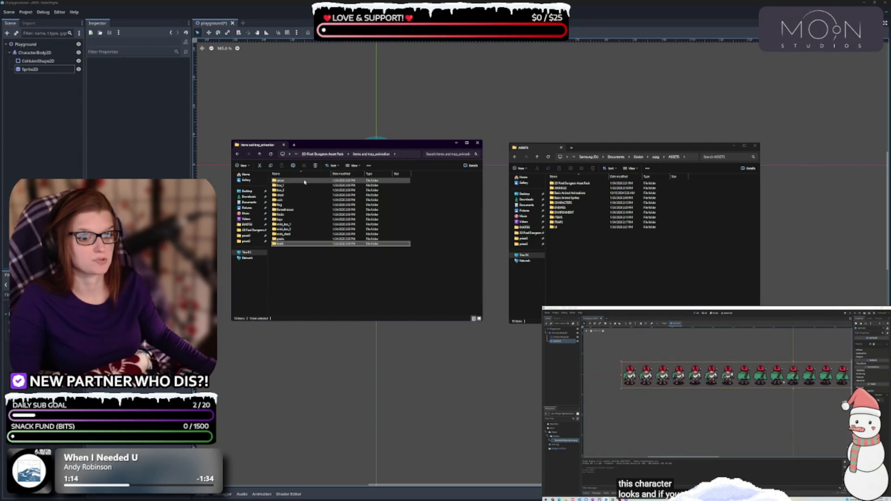
pyautogui.keyDown('ctrl'); pyautogui.click(294, 210); pyautogui.keyUp('ctrl')
pyautogui.keyDown('ctrl'); pyautogui.click(292, 240); pyautogui.keyUp('ctrl')
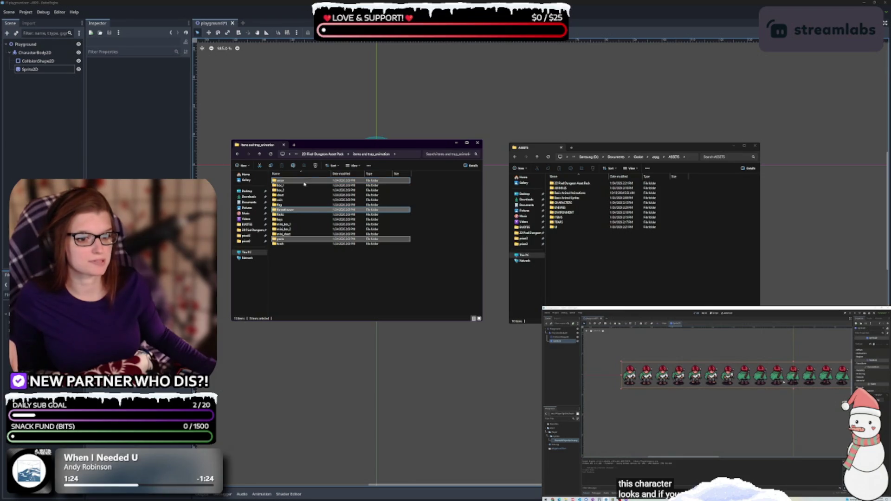
pyautogui.moveTo(302, 182)
pyautogui.mouseDown()
pyautogui.moveTo(587, 232)
pyautogui.moveTo(571, 222)
pyautogui.mouseUp()
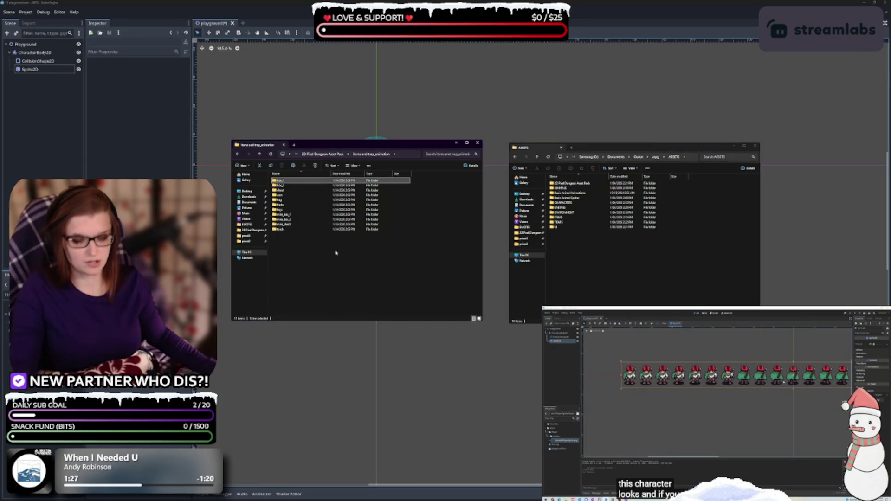
# Move the remaining item folders to ASSETS and return to the asset pack folder.
pyautogui.keyDown('shift'); pyautogui.click(296, 230); pyautogui.keyUp('shift')
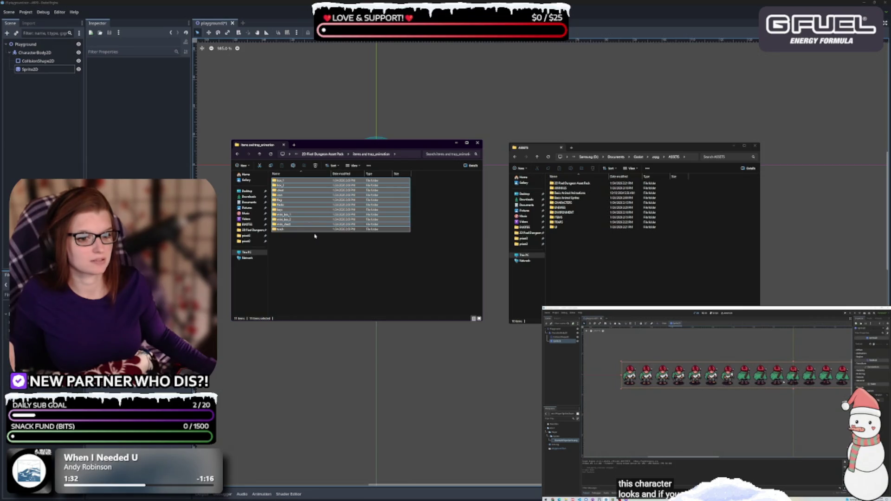
pyautogui.moveTo(565, 221); pyautogui.dragTo(559, 227)
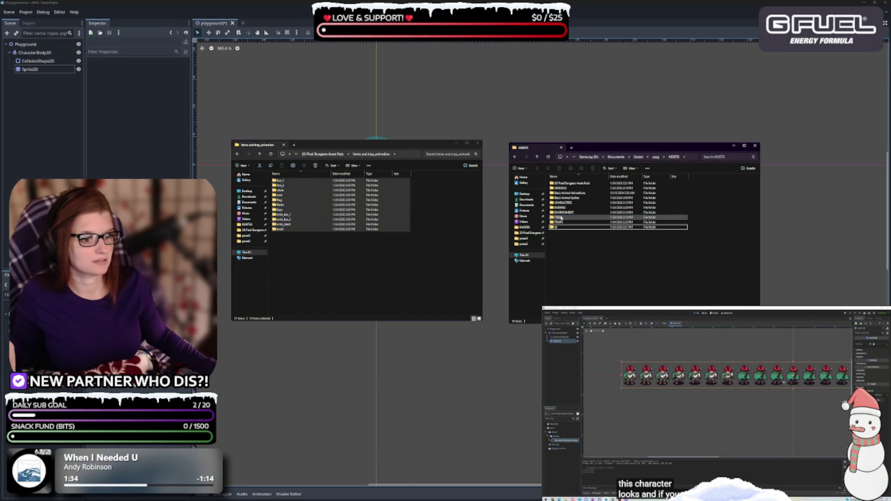
pyautogui.click(354, 154)
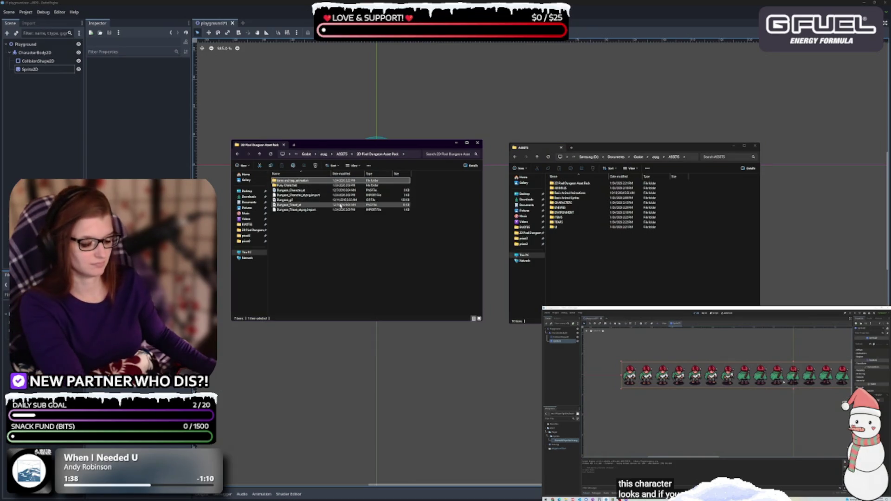
# Delete the empty Items and trap_animation folder and move the twelve character sprite files into ASSETS\CHARACTERS.
pyautogui.press('Delete')
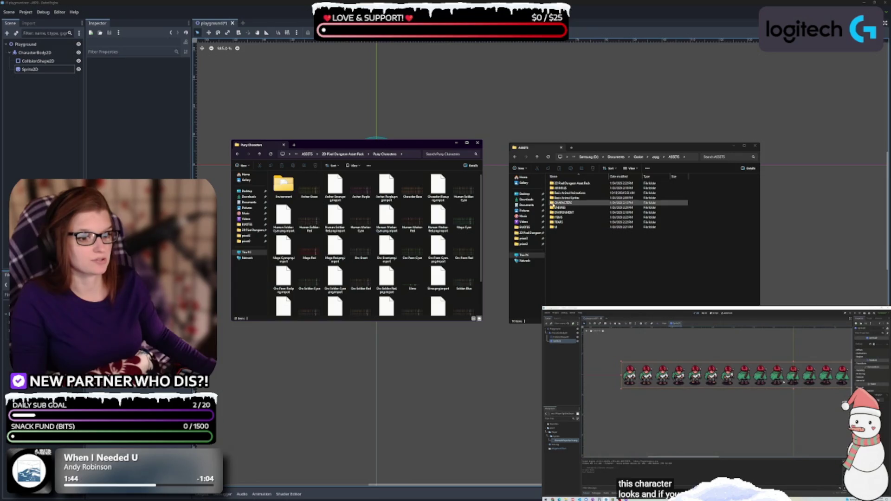
pyautogui.click(474, 319)
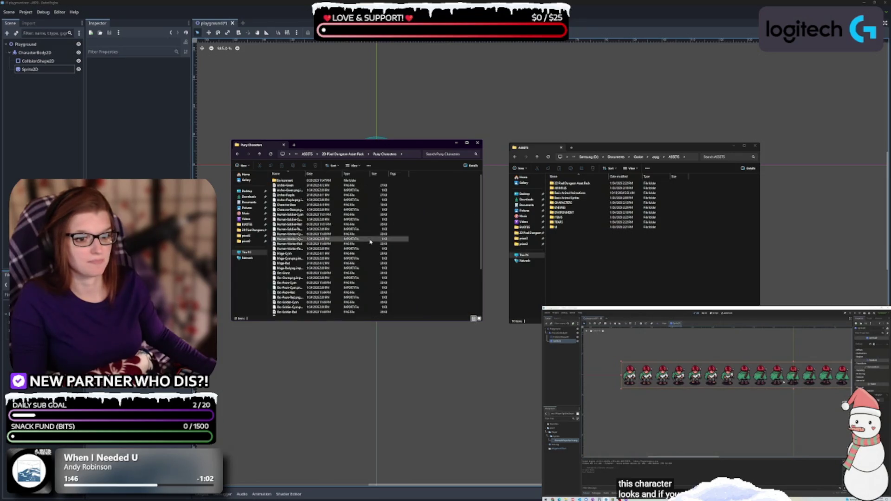
pyautogui.click(349, 185)
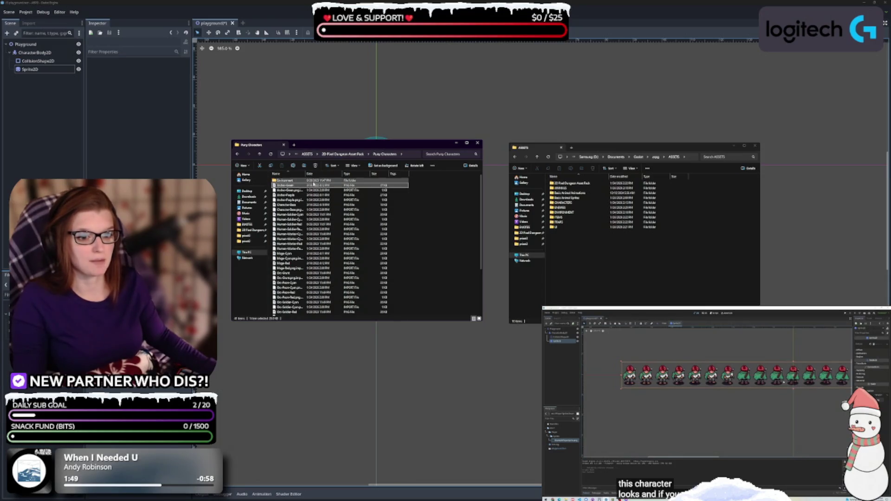
pyautogui.keyDown('shift'); pyautogui.click(314, 268); pyautogui.keyUp('shift')
pyautogui.scroll(-4, 378, 260)
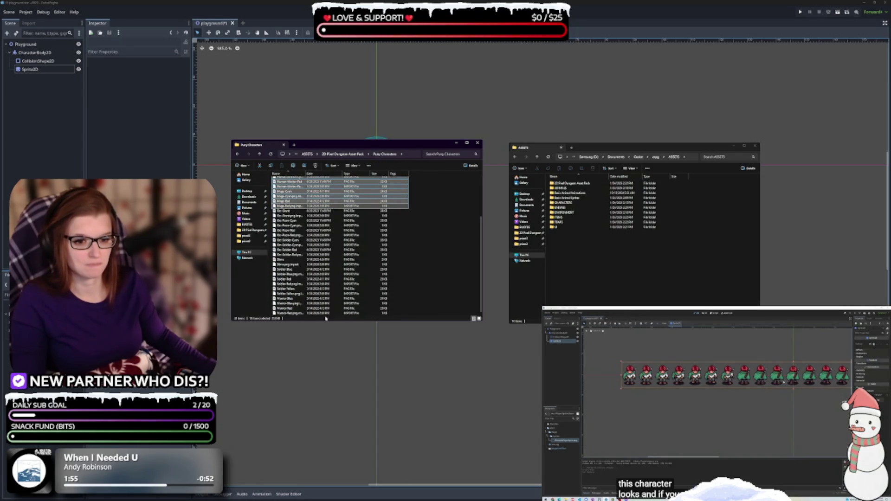
pyautogui.moveTo(326, 319)
pyautogui.mouseDown()
pyautogui.moveTo(291, 300)
pyautogui.moveTo(288, 268)
pyautogui.mouseUp()
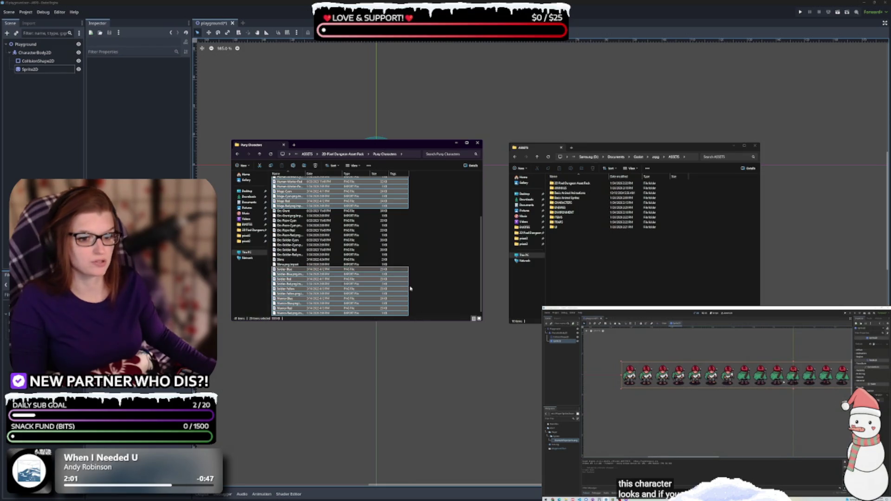
pyautogui.scroll(4, 403, 307)
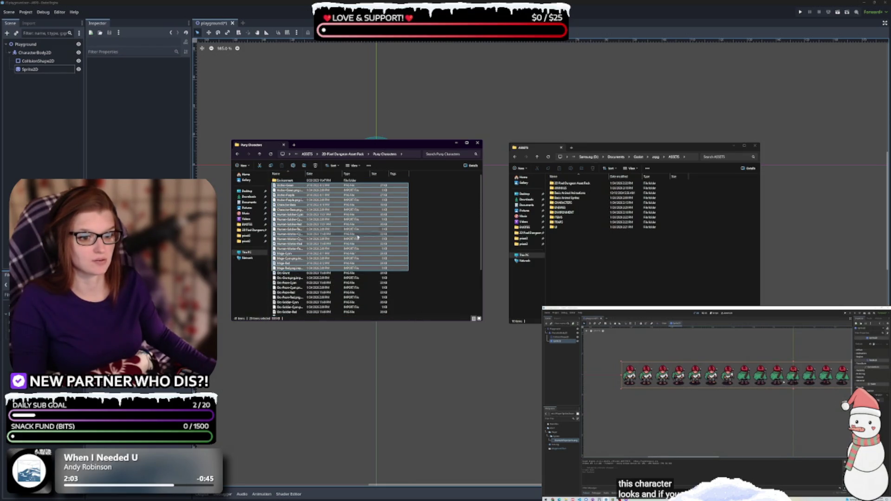
pyautogui.moveTo(566, 212); pyautogui.dragTo(566, 204)
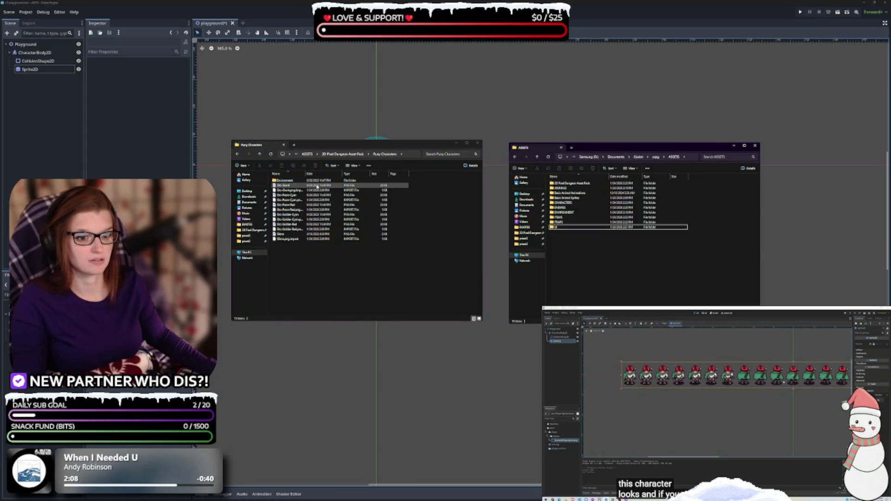
pyautogui.click(317, 186)
pyautogui.keyDown('shift'); pyautogui.click(288, 238); pyautogui.keyUp('shift')
pyautogui.moveTo(578, 209)
pyautogui.mouseDown()
pyautogui.moveTo(562, 190)
pyautogui.moveTo(564, 202)
pyautogui.mouseUp()
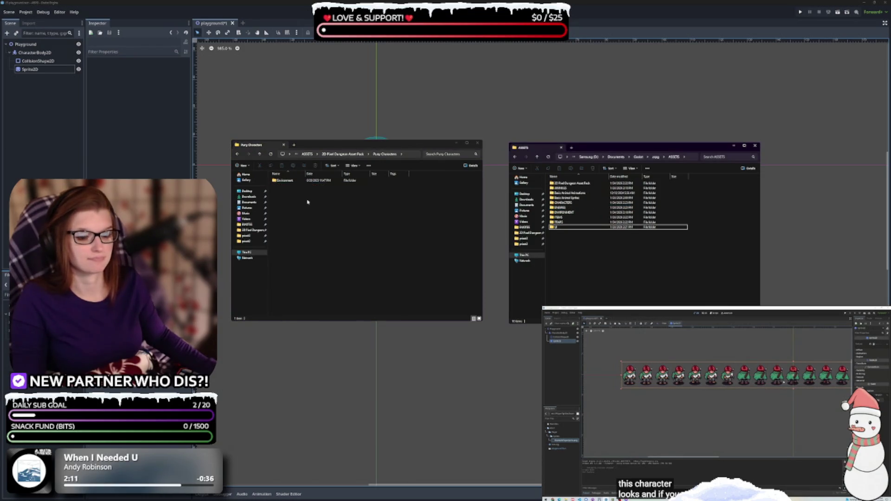
# Move every file from the Environment folder into ASSETS\ENVIRONMENT.
pyautogui.doubleClick(284, 180)
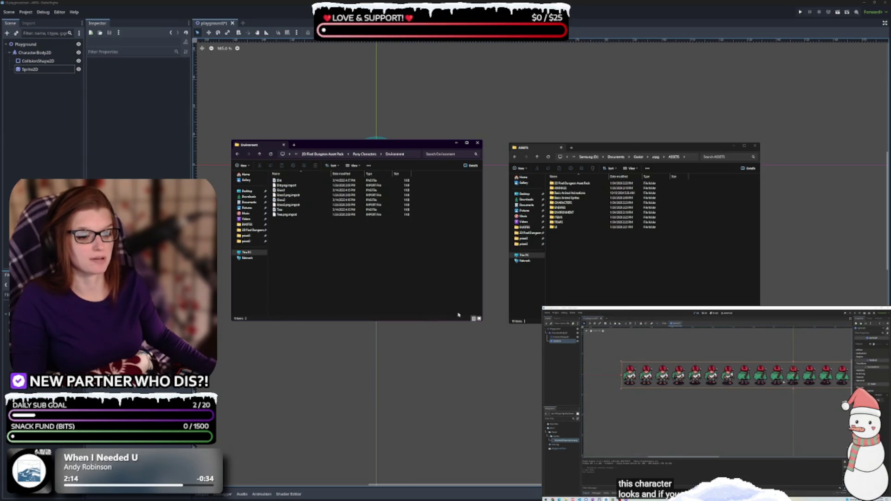
pyautogui.click(479, 319)
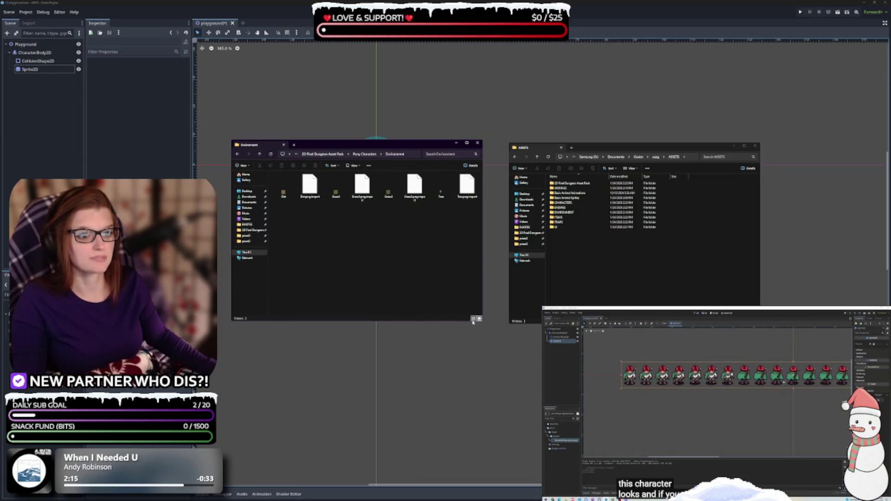
pyautogui.click(444, 195)
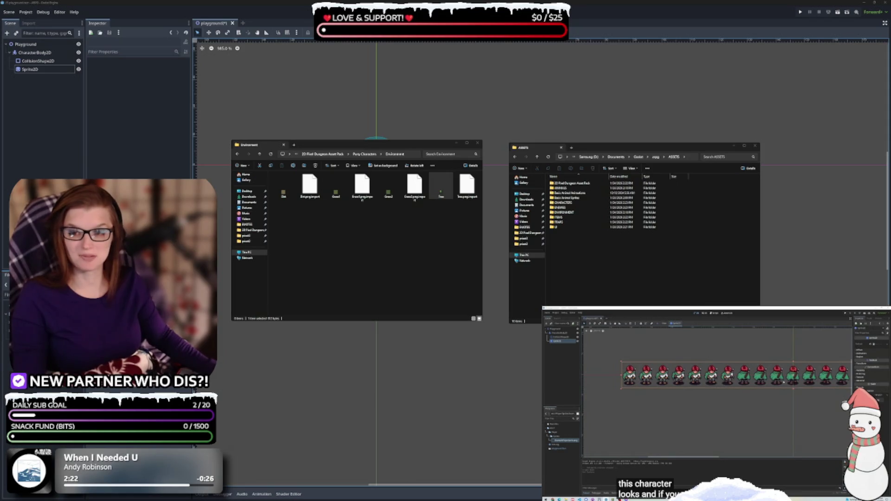
pyautogui.click(441, 186)
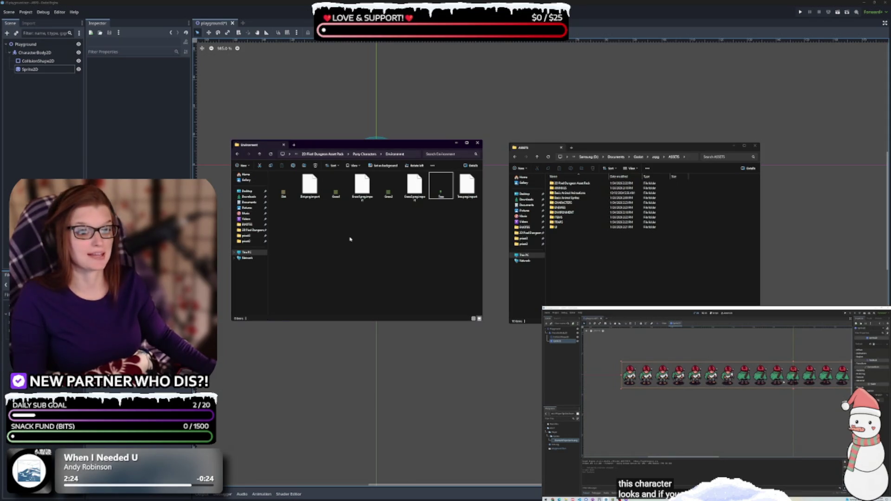
pyautogui.click(283, 193)
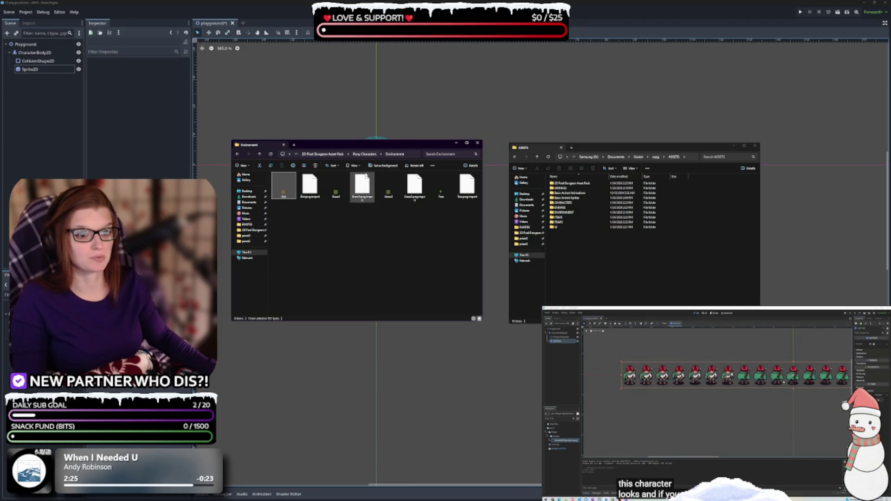
pyautogui.click(473, 319)
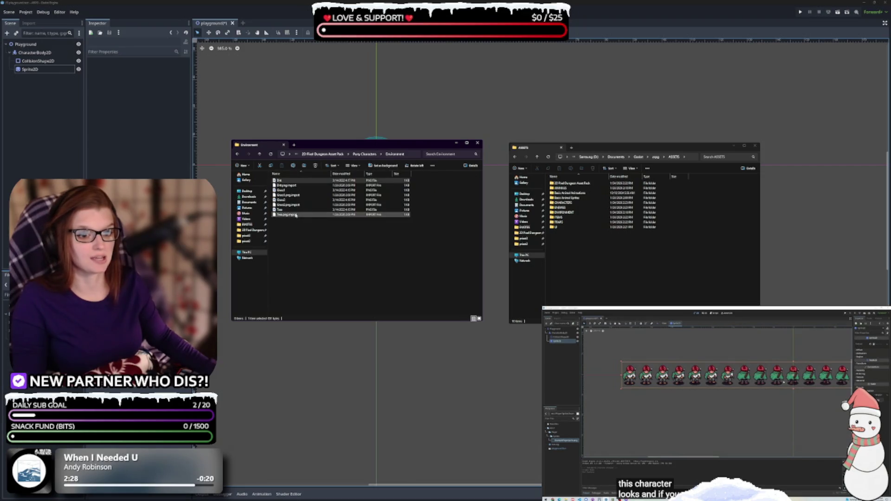
pyautogui.hotkey('ctrl', 'a')
pyautogui.moveTo(571, 214); pyautogui.dragTo(569, 213)
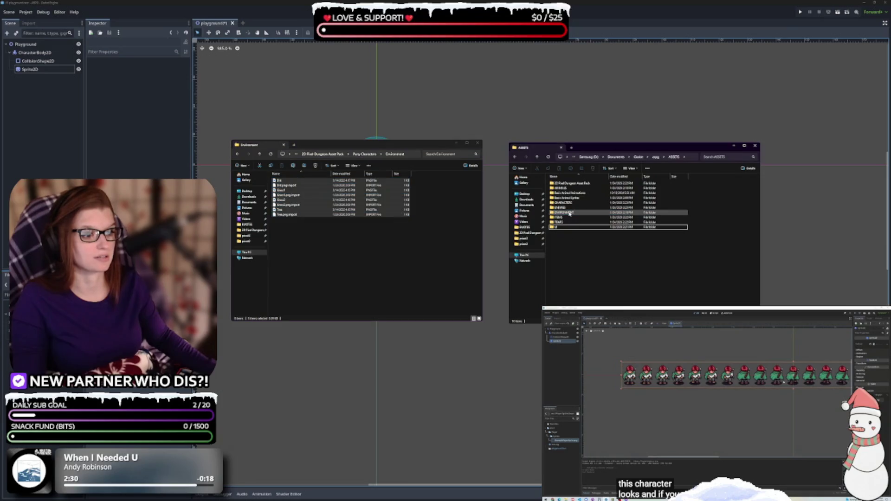
pyautogui.click(368, 155)
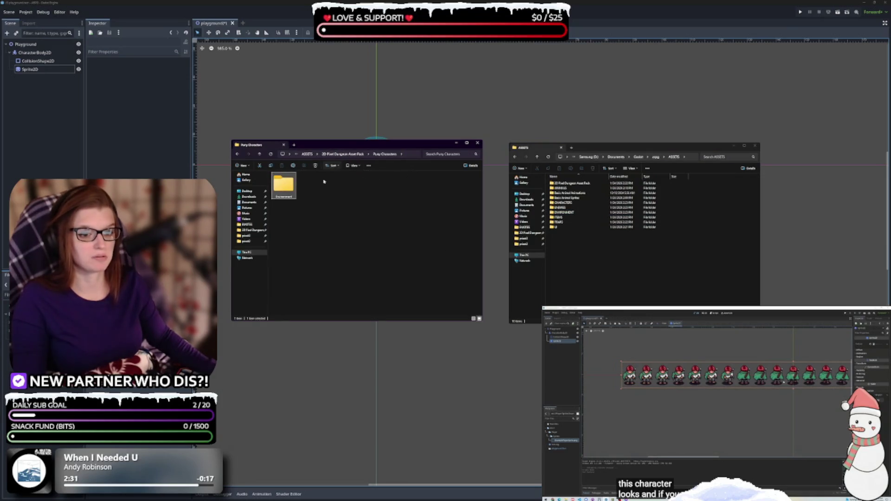
# Delete the Puny Characters folder, then select the Dungeon gif and Dungeon_Tileset files in the asset pack.
pyautogui.click(343, 155)
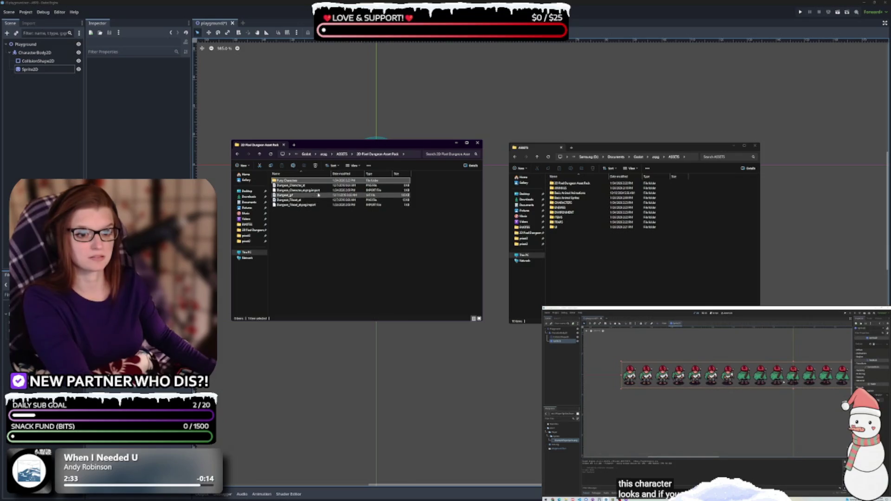
pyautogui.press('Delete')
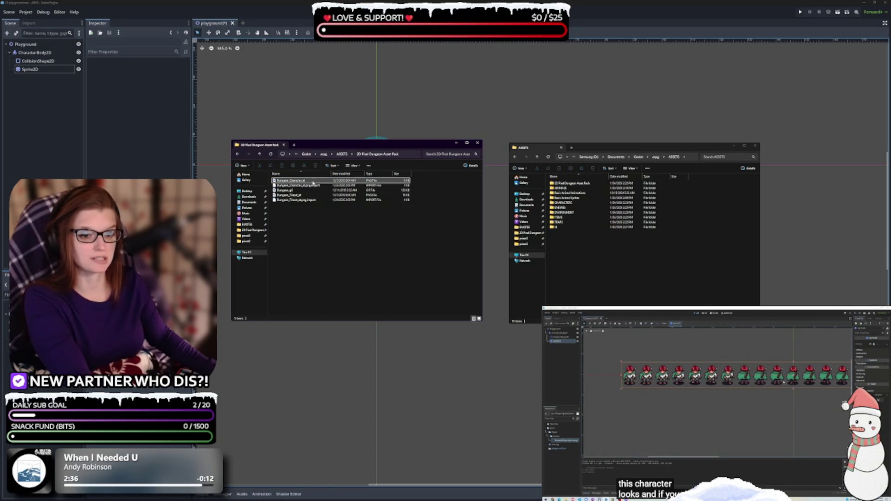
pyautogui.click(312, 182)
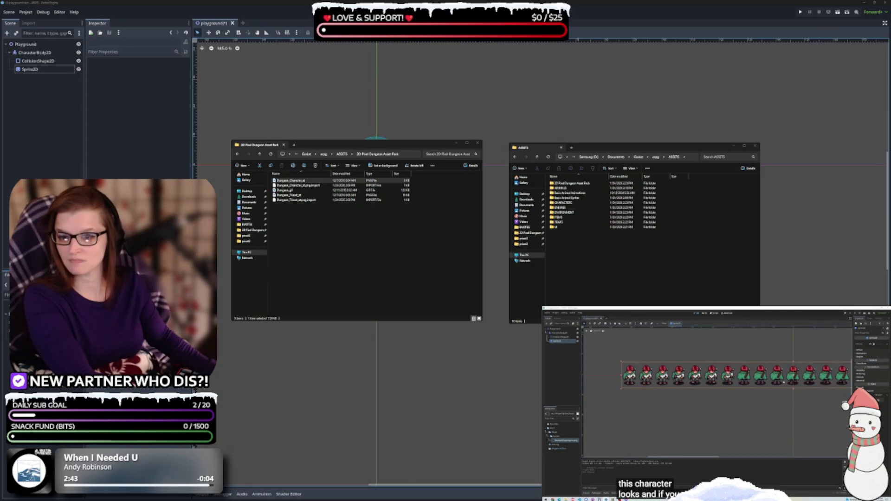
pyautogui.click(240, 285)
pyautogui.click(324, 257)
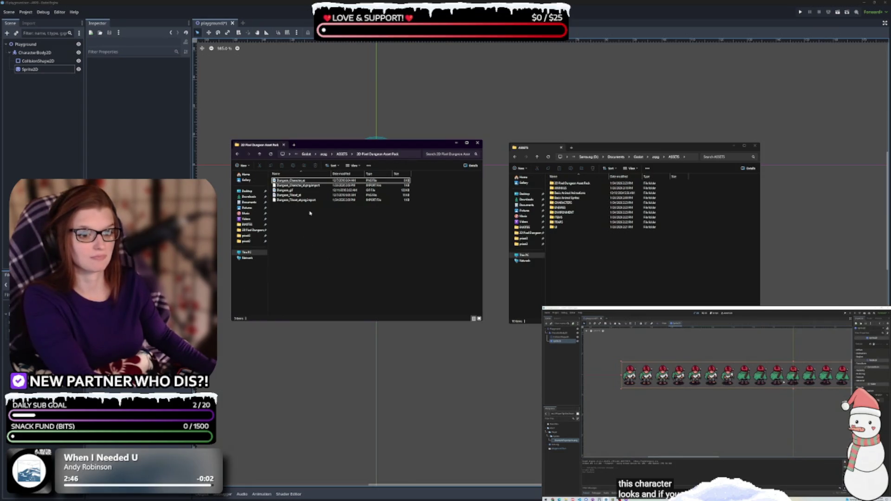
pyautogui.click(314, 182)
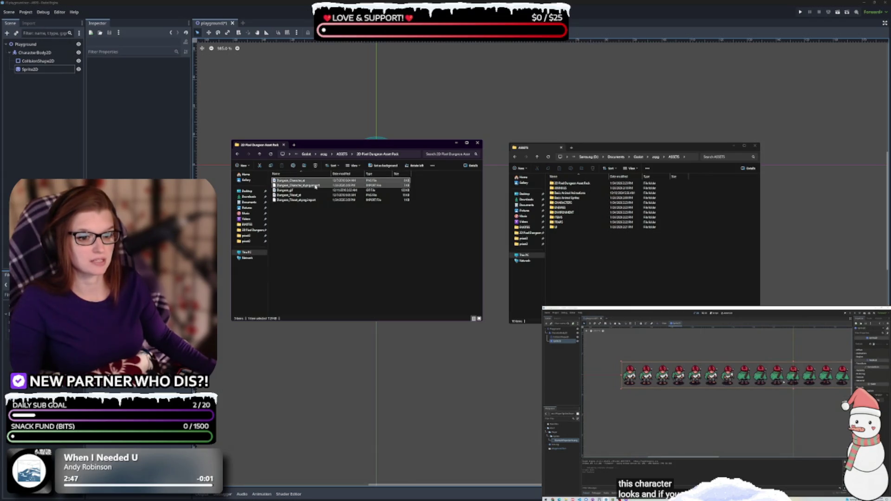
pyautogui.click(301, 191)
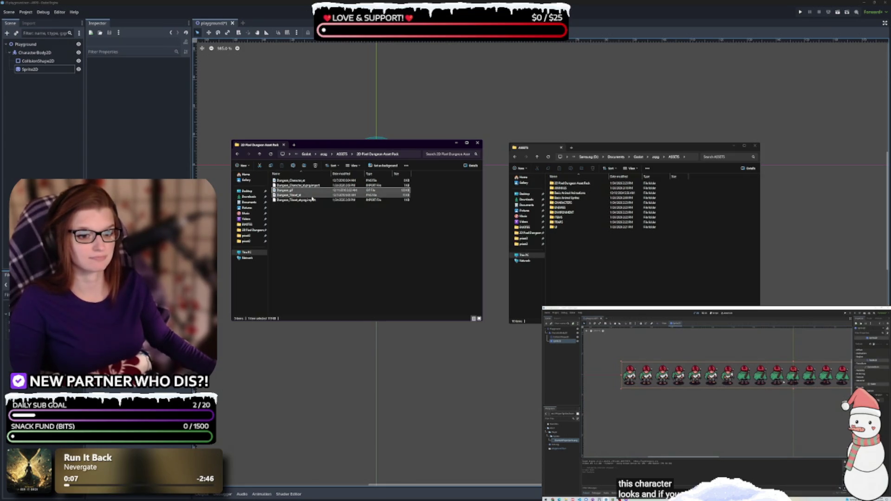
pyautogui.click(312, 195)
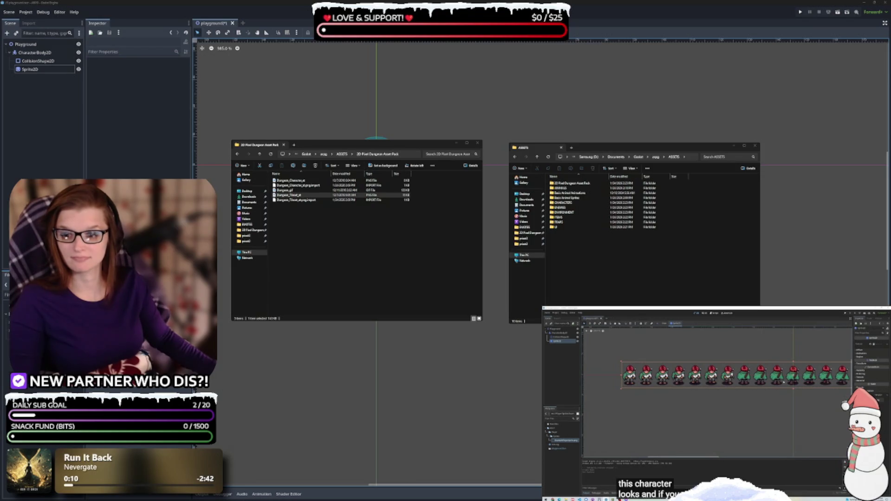
pyautogui.click(302, 190)
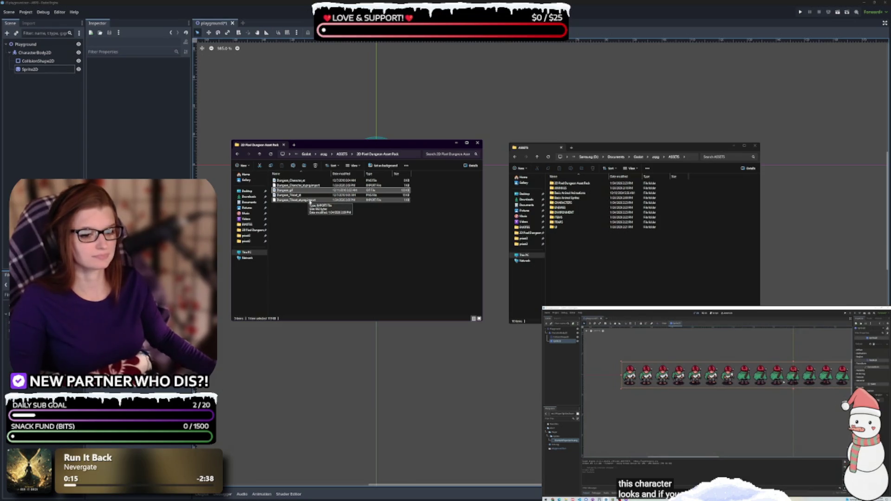
pyautogui.keyDown('shift'); pyautogui.click(310, 201); pyautogui.keyUp('shift')
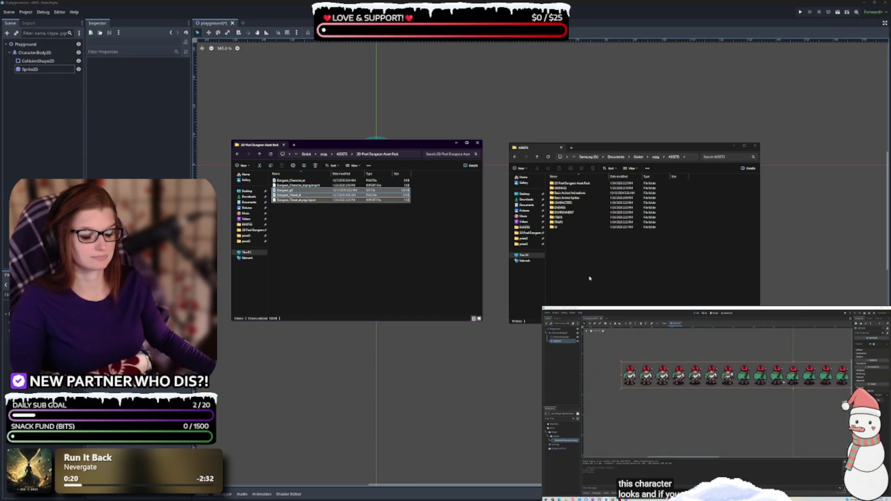
pyautogui.click(548, 228)
# Discard the stray new folder and drag the Dungeon gif and both Dungeon_Tileset files into ASSETS.
pyautogui.hotkey('ctrl', 'shift', 'n')
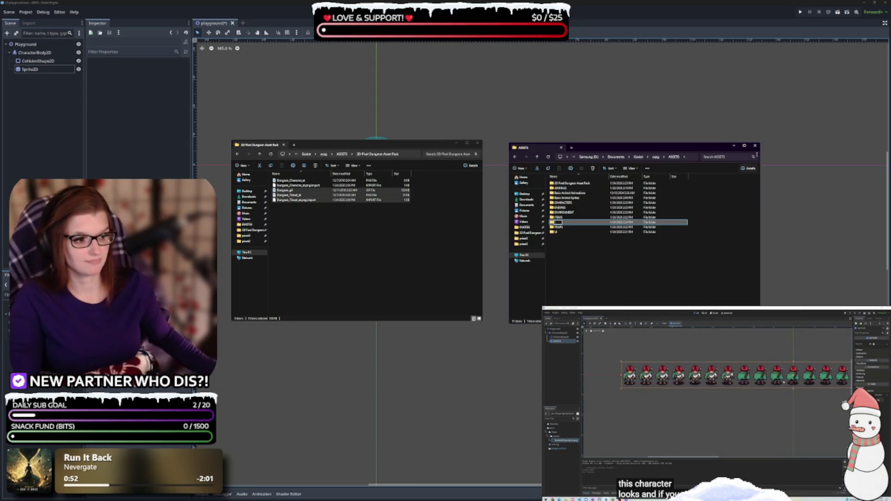
pyautogui.hotkey('ctrl', 'z')
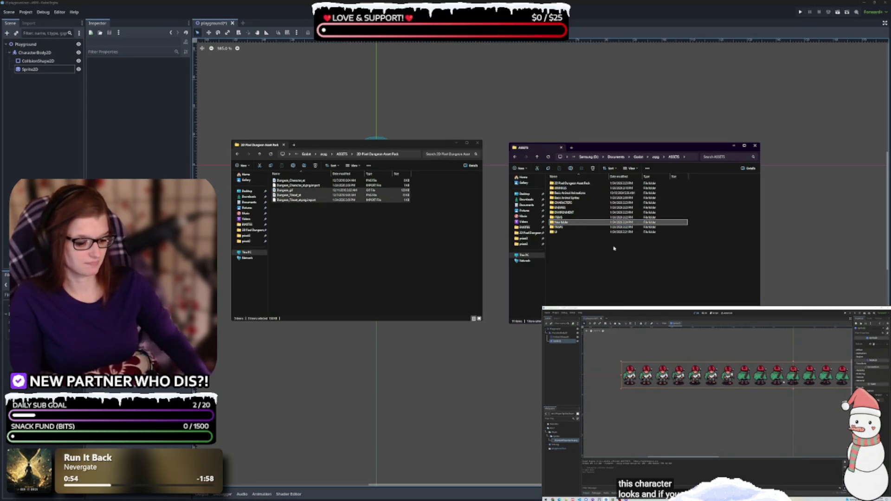
pyautogui.click(313, 227)
pyautogui.click(342, 154)
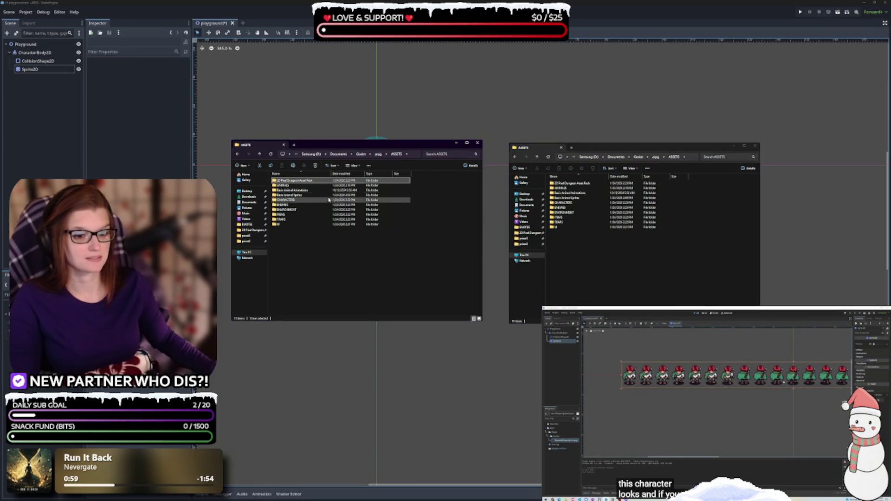
pyautogui.doubleClick(305, 183)
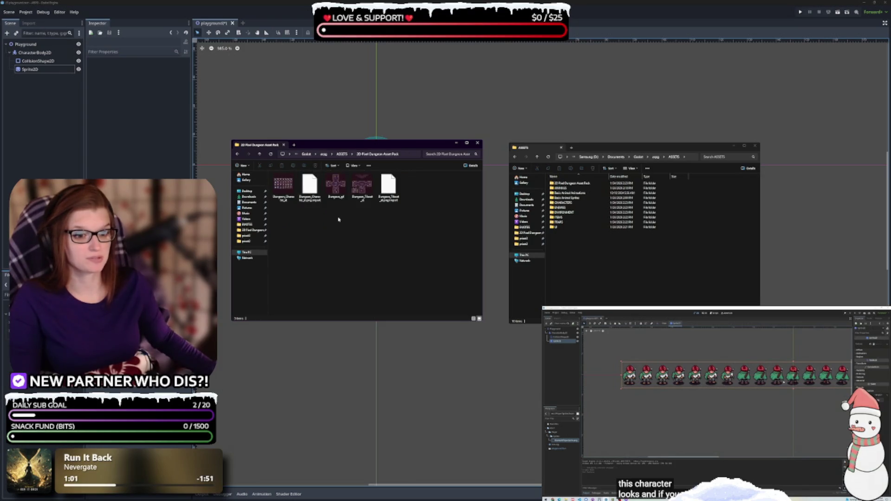
pyautogui.click(473, 319)
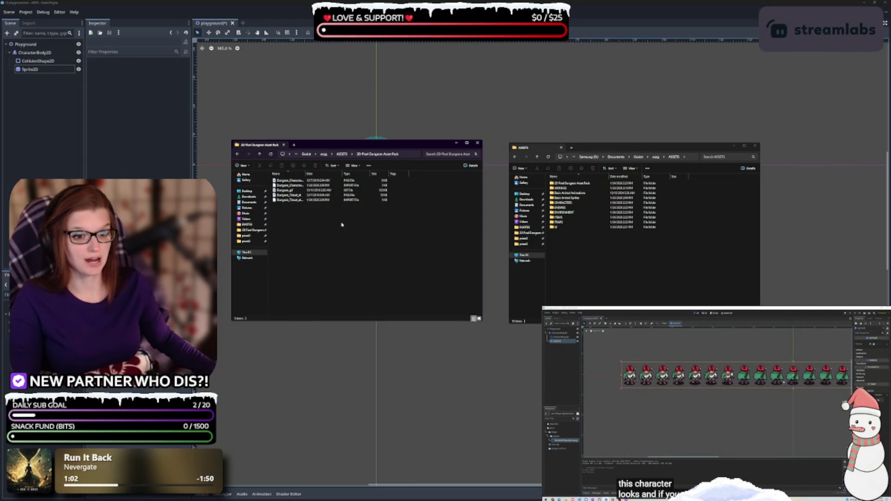
pyautogui.click(311, 190)
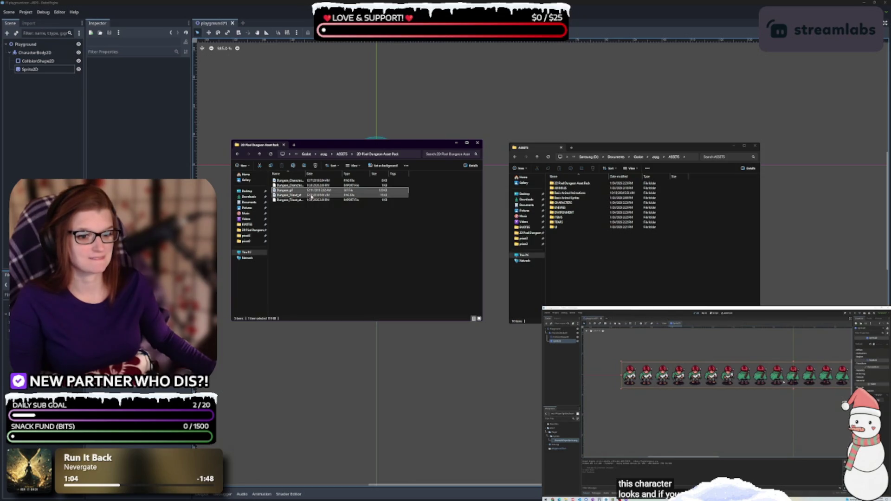
pyautogui.keyDown('shift'); pyautogui.click(312, 200); pyautogui.keyUp('shift')
pyautogui.moveTo(324, 197)
pyautogui.mouseDown()
pyautogui.moveTo(392, 235)
pyautogui.moveTo(588, 274)
pyautogui.mouseUp()
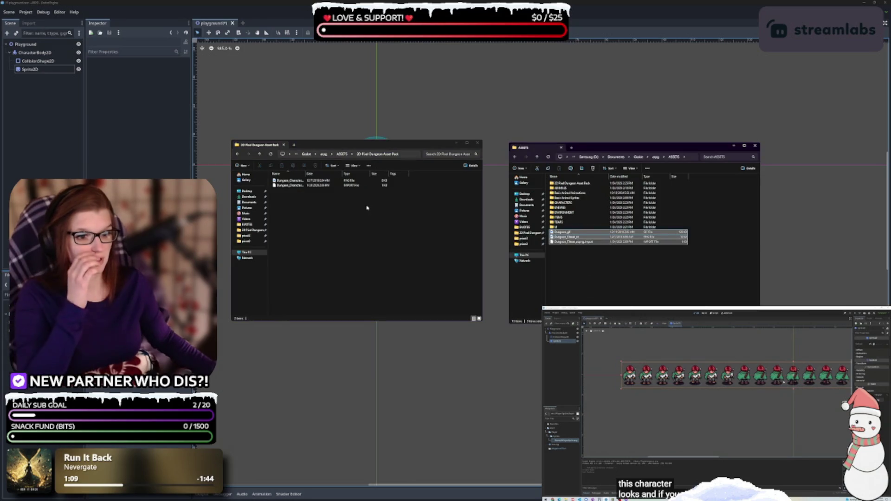
pyautogui.click(343, 154)
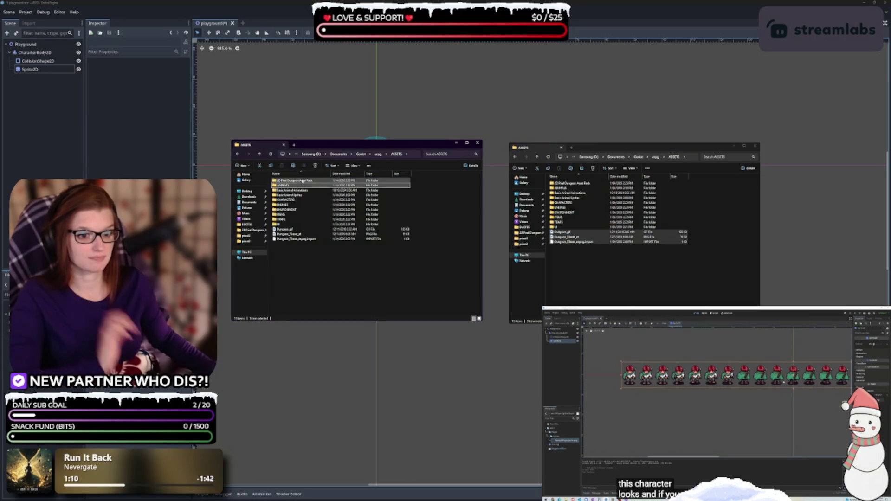
# Delete the emptied 2D Pixel Dungeon Asset Pack folder and move all Basic Animal Animations folders into ANIMALS.
pyautogui.press('Delete')
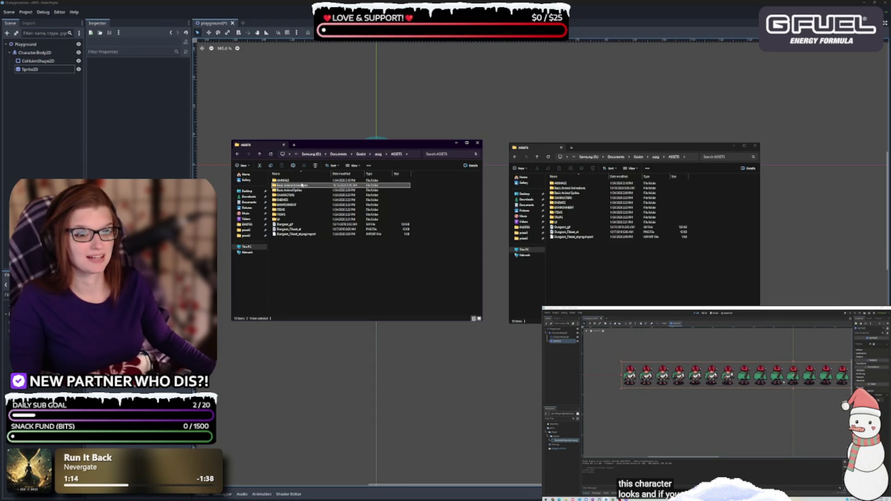
pyautogui.doubleClick(292, 185)
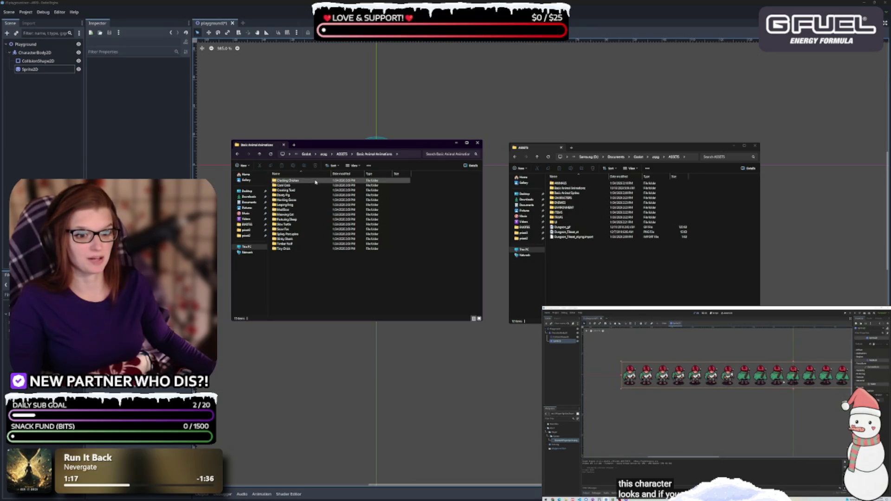
pyautogui.click(293, 182)
pyautogui.doubleClick(294, 182)
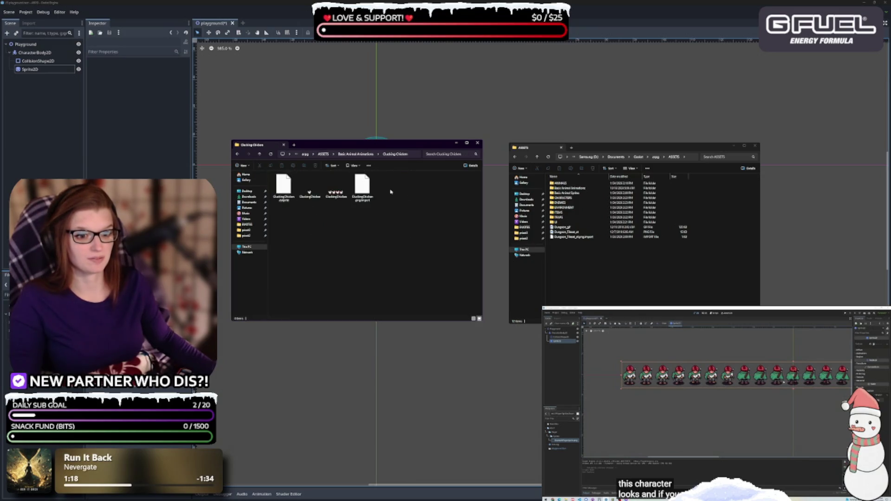
pyautogui.click(356, 154)
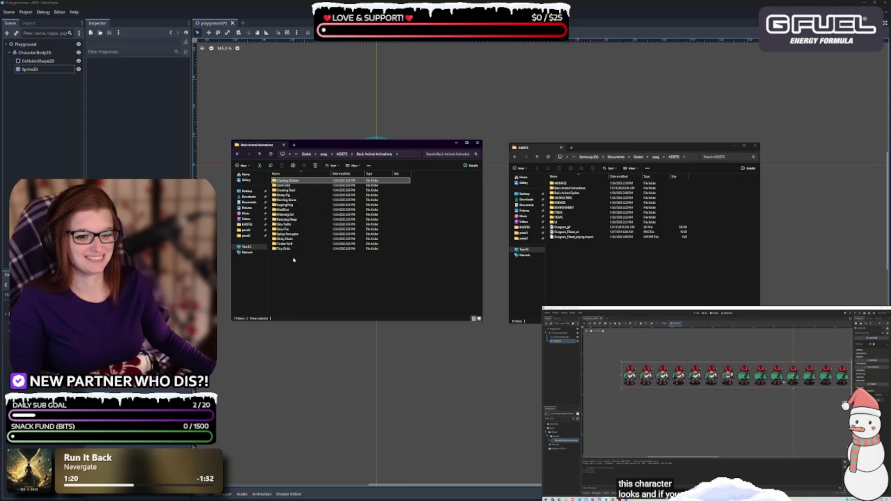
pyautogui.hotkey('ctrl', 'a')
pyautogui.moveTo(318, 214)
pyautogui.mouseDown()
pyautogui.moveTo(464, 204)
pyautogui.moveTo(561, 183)
pyautogui.mouseUp()
pyautogui.click(341, 155)
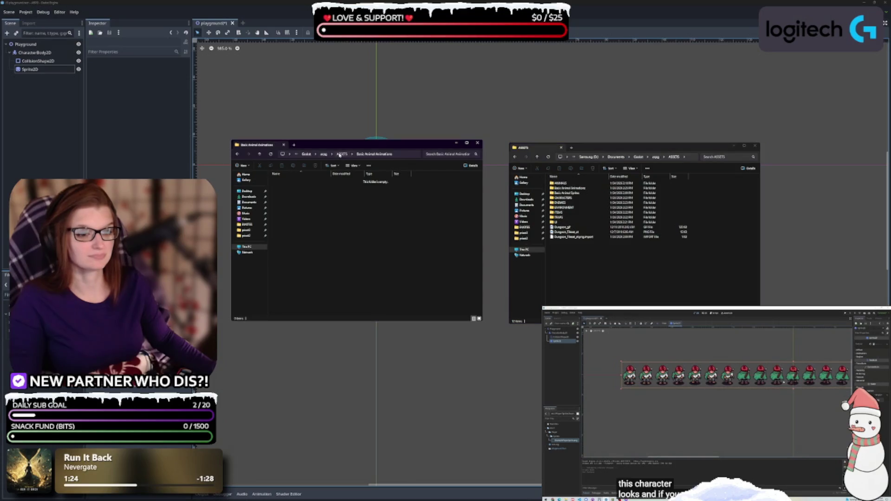
# Create an ANIMS folder in ANIMALS, gather the animal folders into it, and open Basic Animal Sprites.
pyautogui.doubleClick(586, 184)
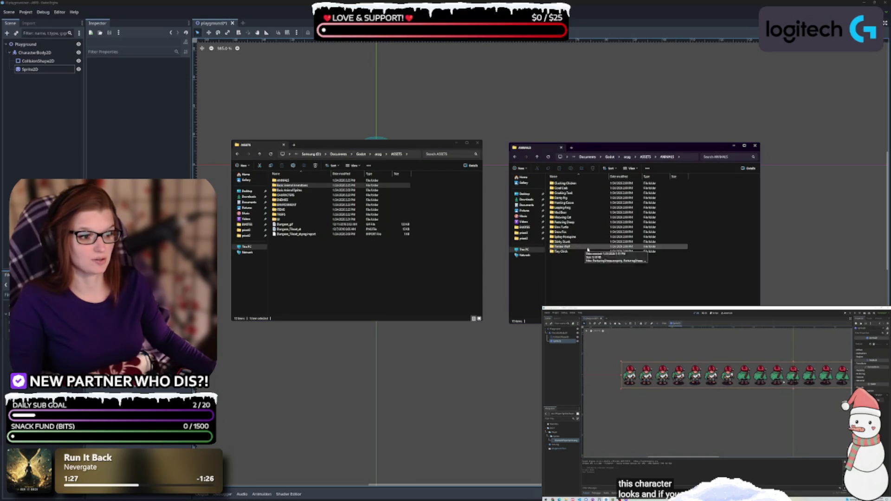
pyautogui.click(522, 170)
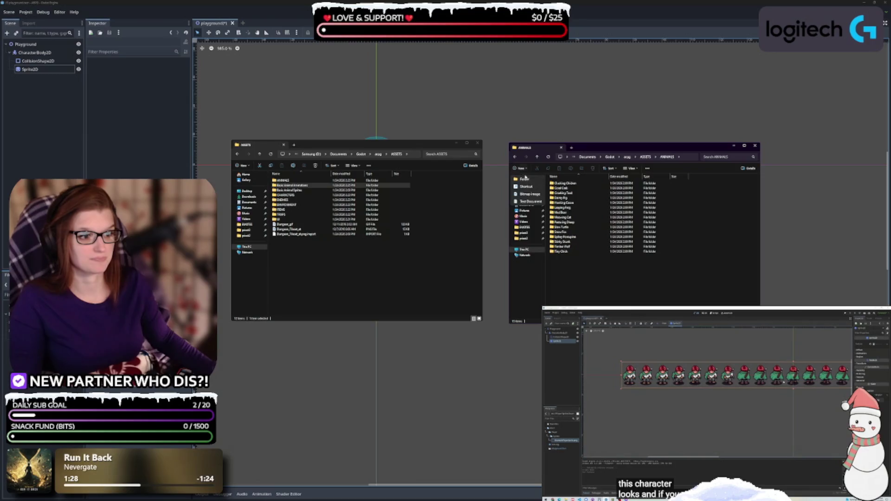
pyautogui.click(526, 179)
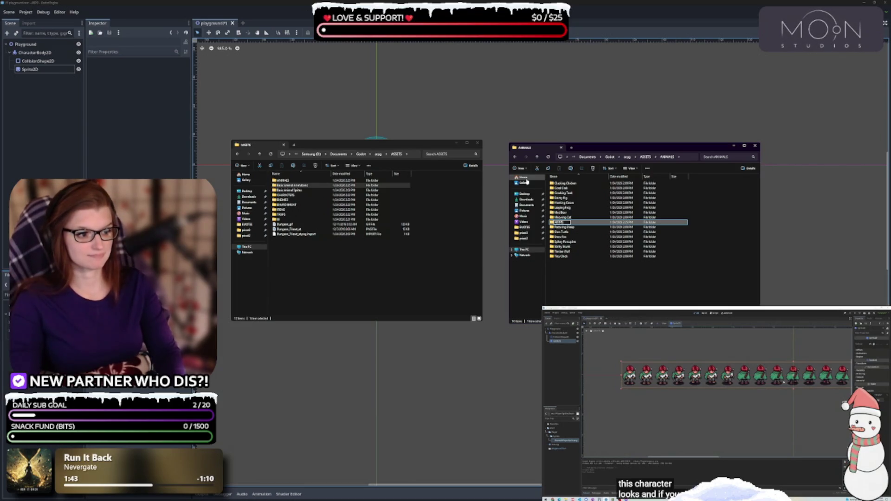
pyautogui.press('Return')
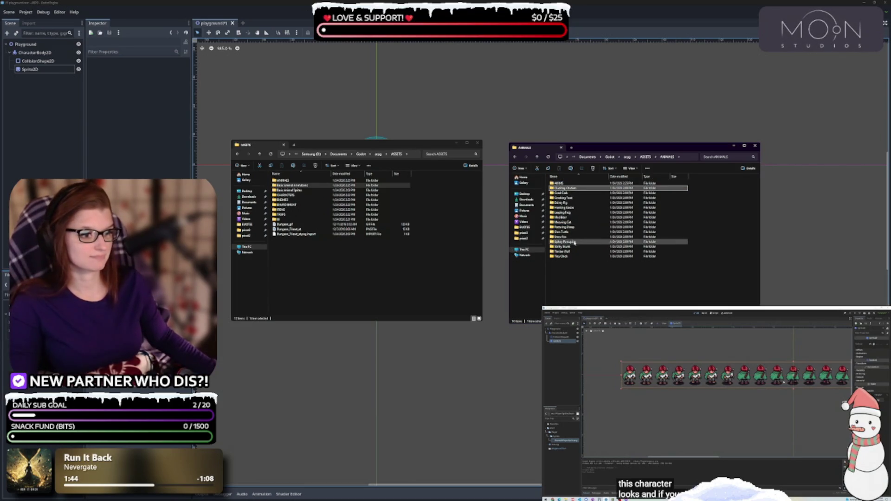
pyautogui.keyDown('shift'); pyautogui.click(562, 256); pyautogui.keyUp('shift')
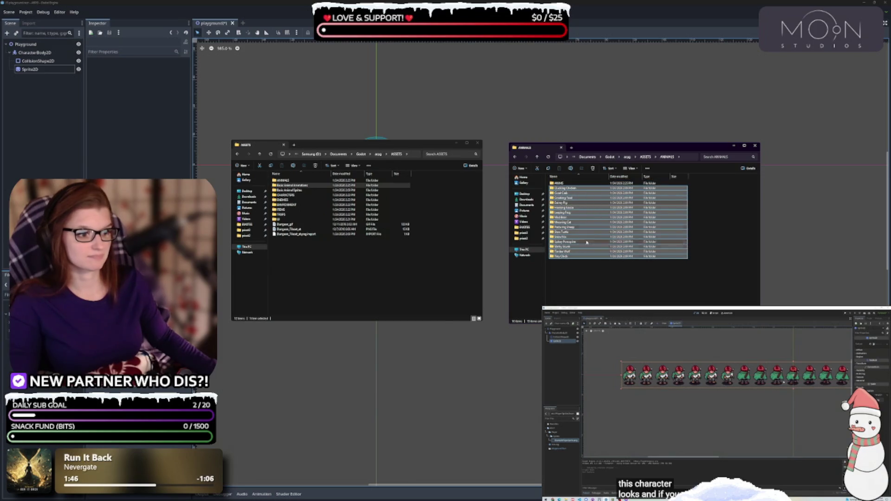
pyautogui.press('Delete')
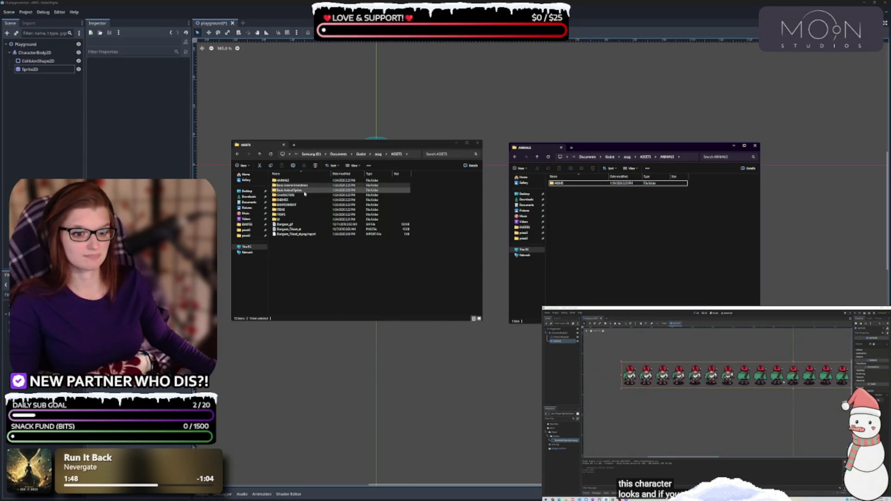
pyautogui.click(306, 190)
pyautogui.press('Delete')
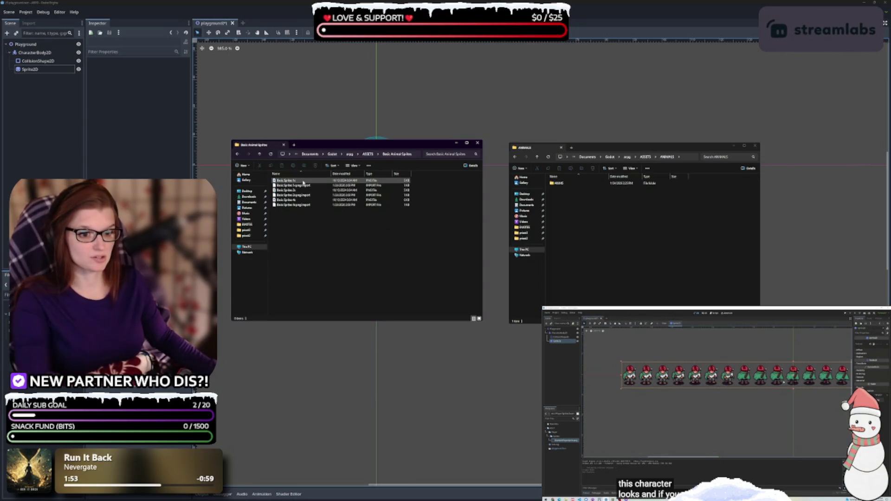
# Create a SPRITES folder in ANIMALS and move the six sprite files into it.
pyautogui.click(314, 182)
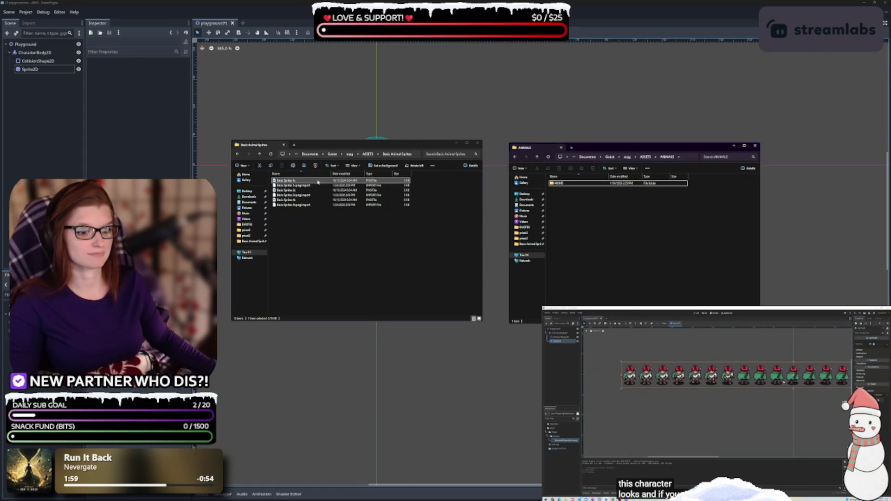
pyautogui.click(365, 251)
pyautogui.hotkey('ctrl', 'a')
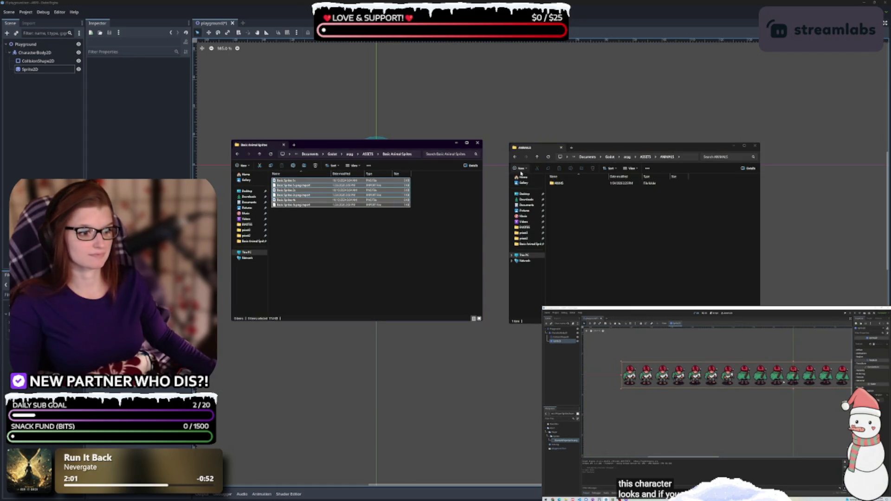
pyautogui.click(520, 168)
pyautogui.click(531, 179)
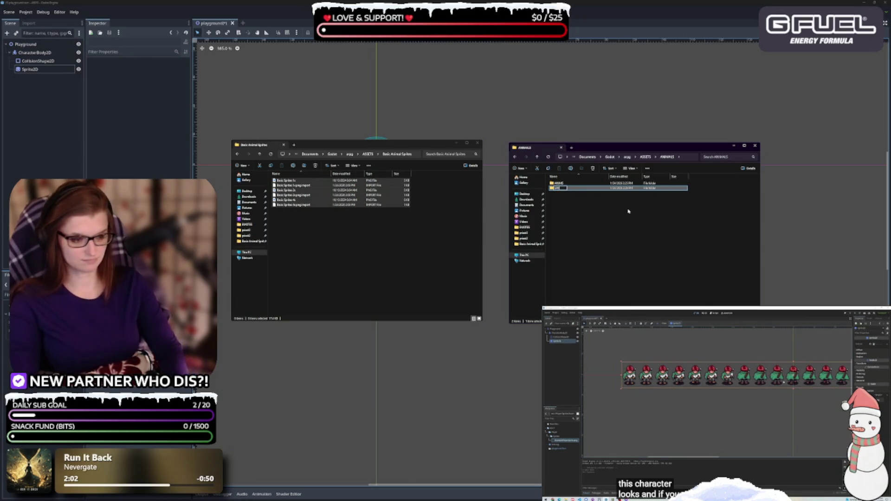
pyautogui.press('Return')
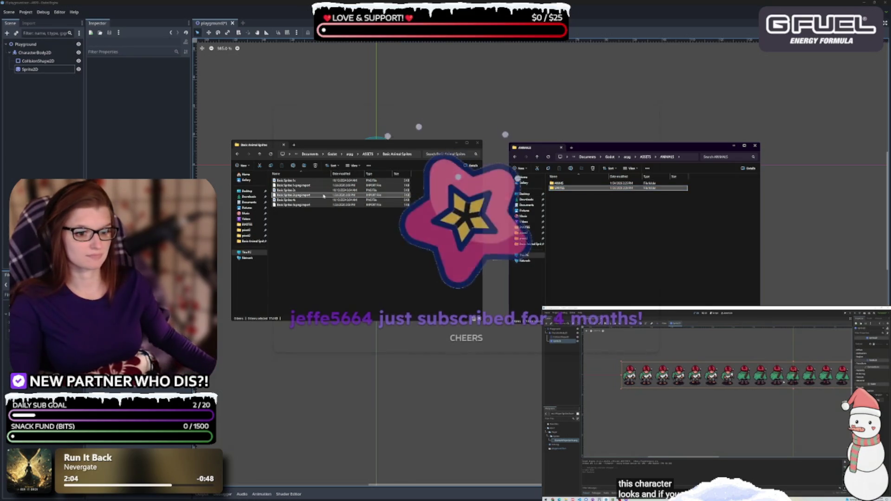
pyautogui.moveTo(288, 193); pyautogui.dragTo(564, 188)
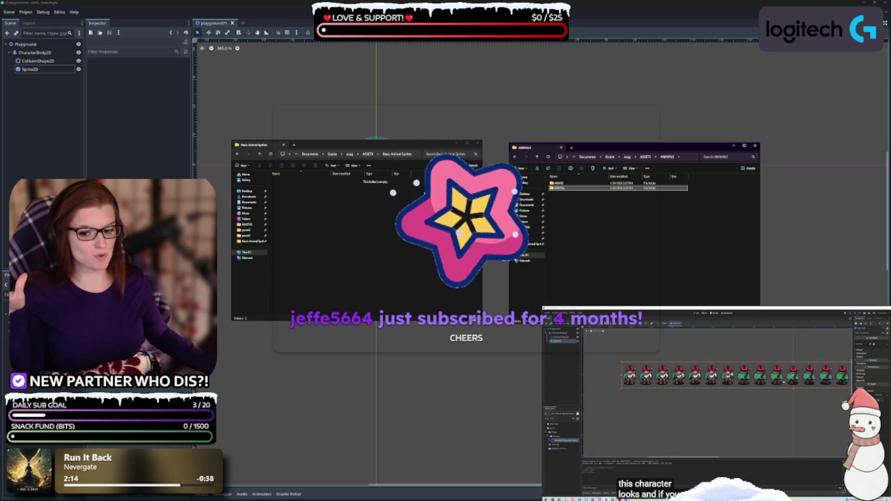
# Delete the empty Basic Animal Sprites folder, merge ANIMALS as a tab beside aqgg, and leave Explorer.
pyautogui.click(367, 157)
pyautogui.click(367, 157)
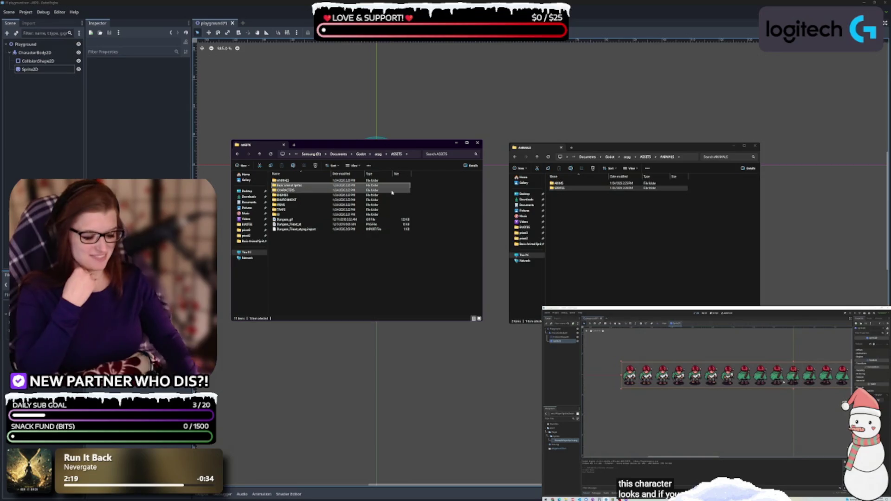
pyautogui.press('Delete')
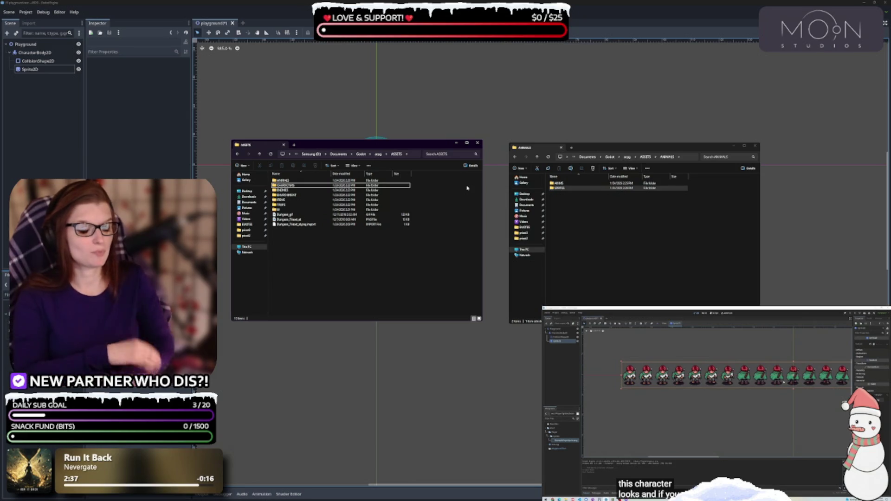
pyautogui.click(379, 155)
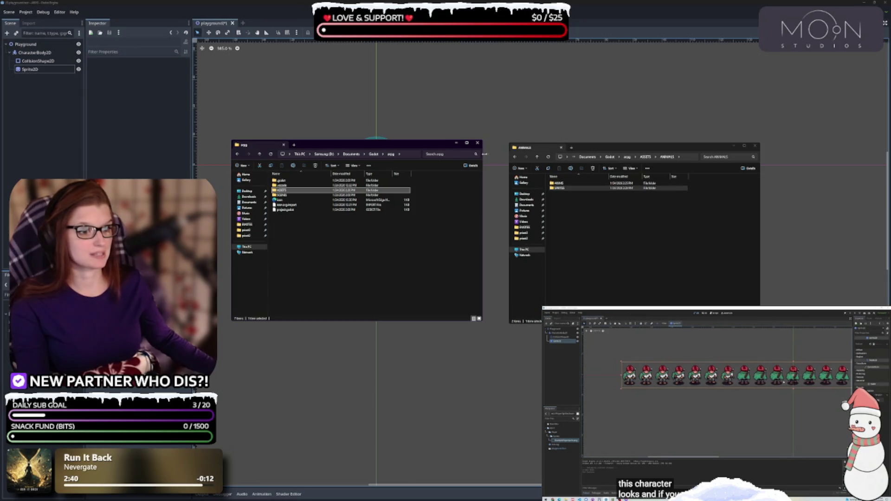
pyautogui.moveTo(524, 148); pyautogui.dragTo(307, 150)
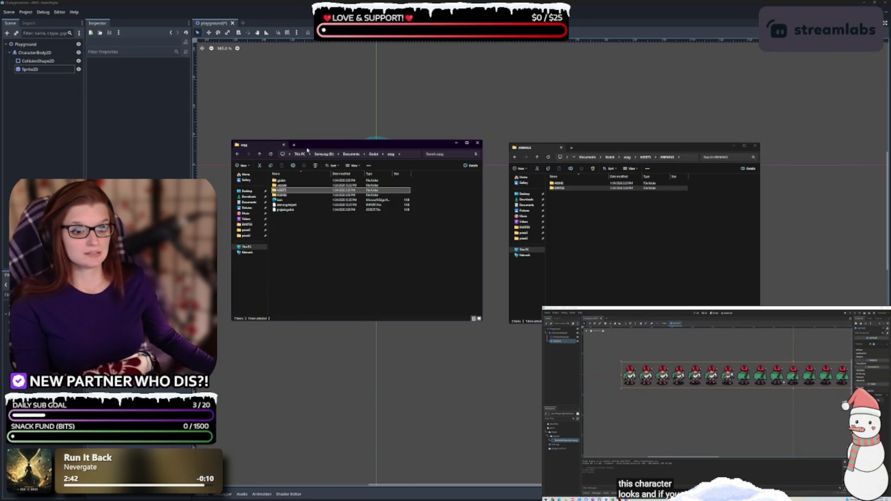
pyautogui.moveTo(526, 148); pyautogui.dragTo(253, 147)
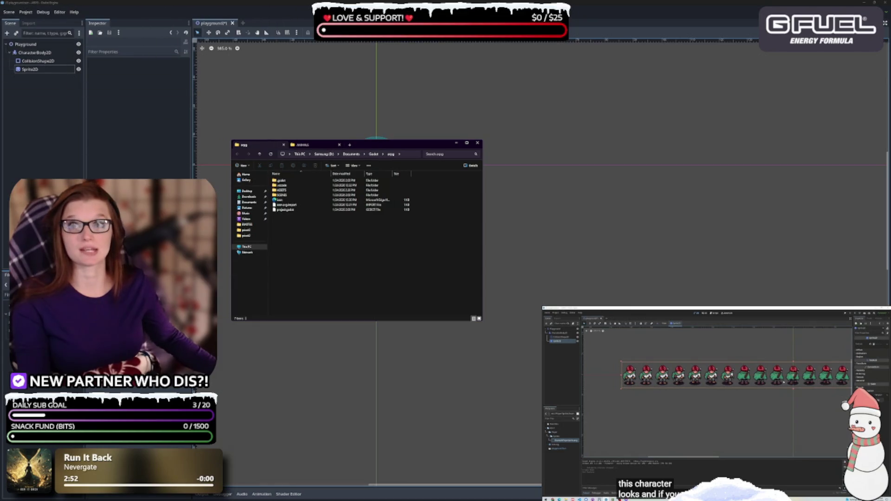
pyautogui.hotkey('alt', 'Tab')
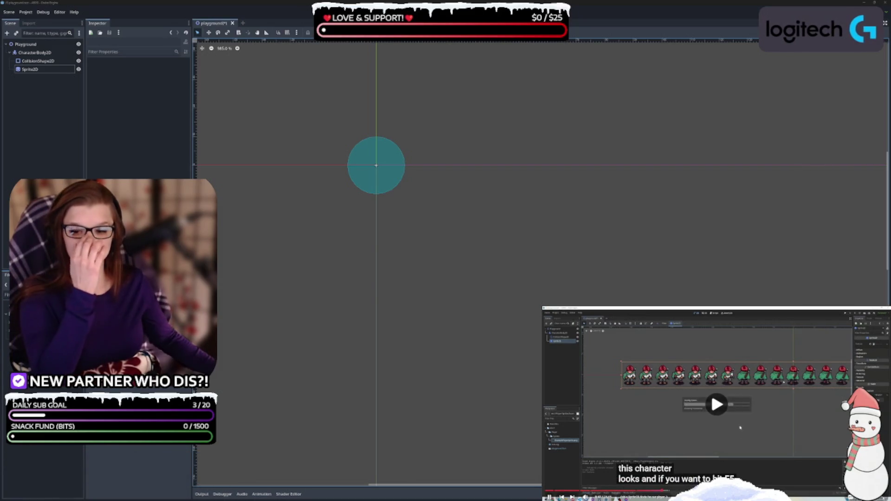
# Select the Sprite2D node and browse the reimported project files while its Texture stays empty.
pyautogui.click(746, 401)
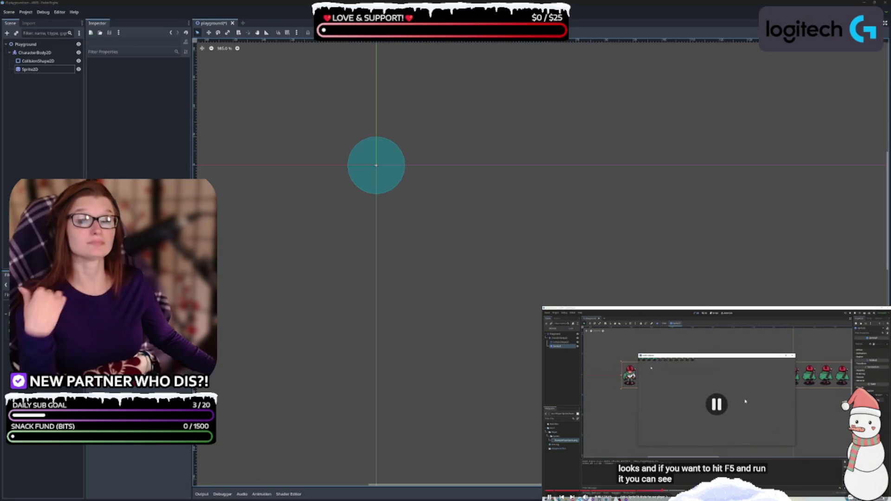
pyautogui.click(30, 69)
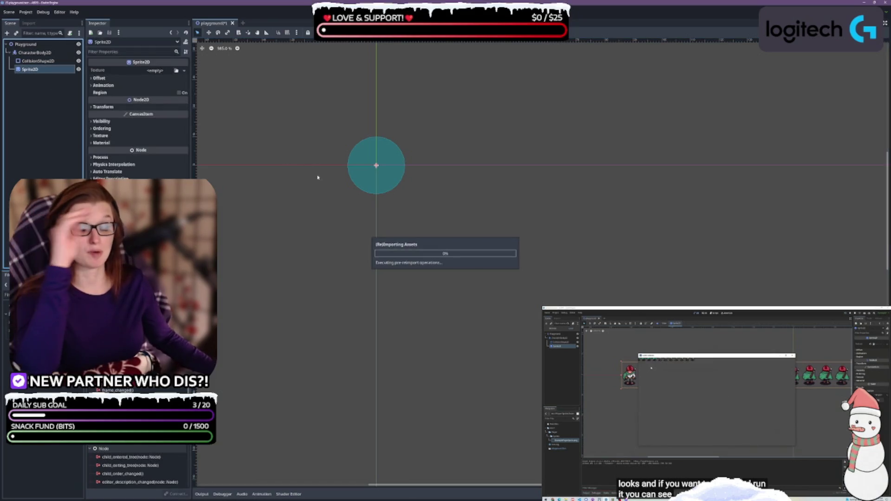
pyautogui.click(42, 389)
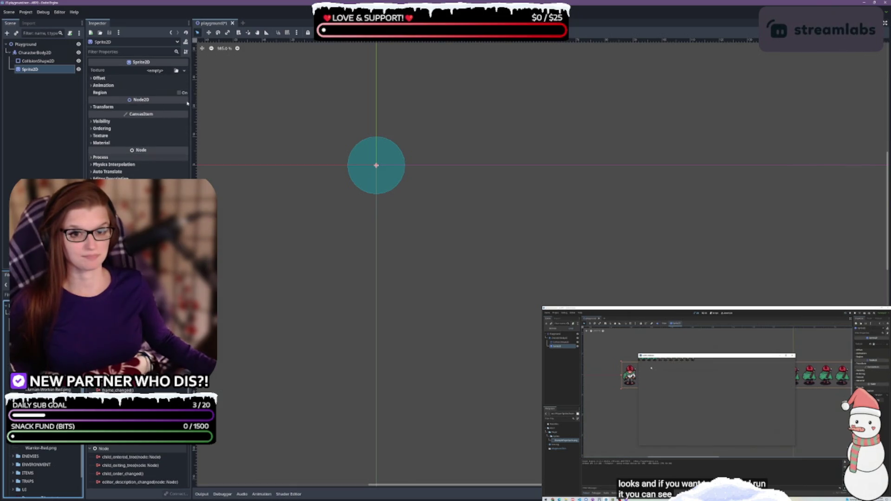
pyautogui.click(160, 71)
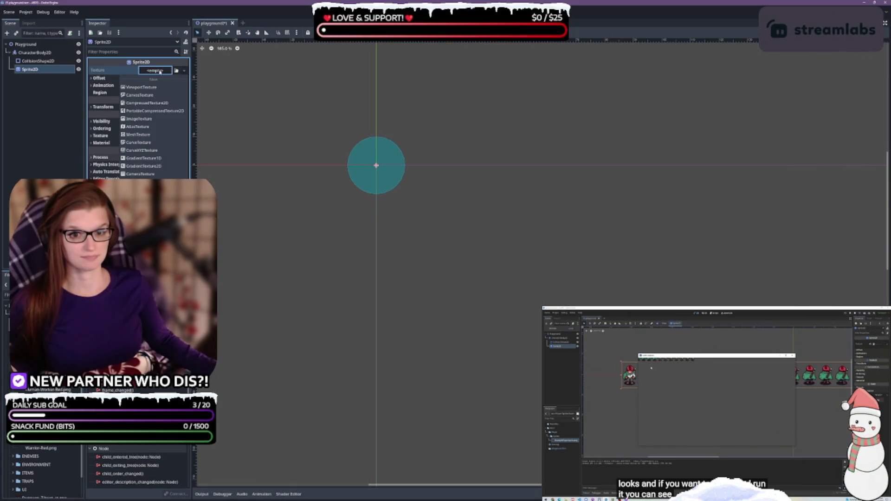
# Drag Human-Worker-Cyan.png from the FileSystem dock onto the Sprite2D's Texture property.
pyautogui.click(160, 71)
pyautogui.click(177, 71)
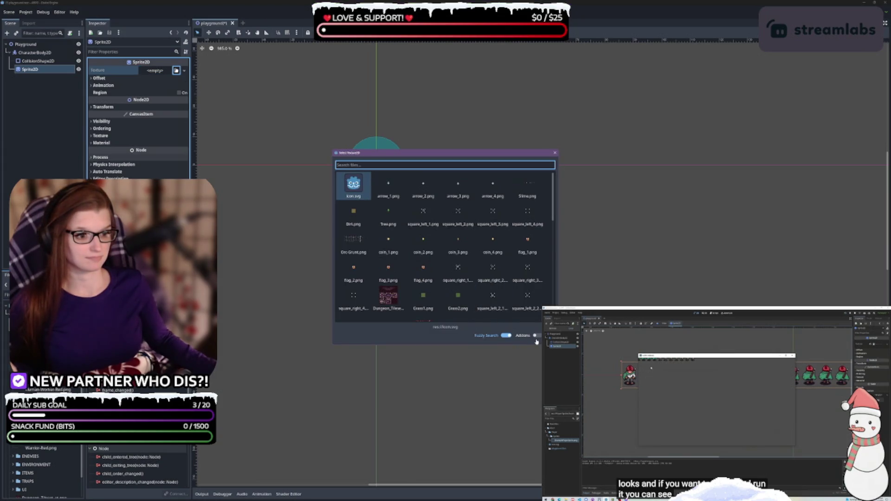
pyautogui.scroll(-3, 459, 271)
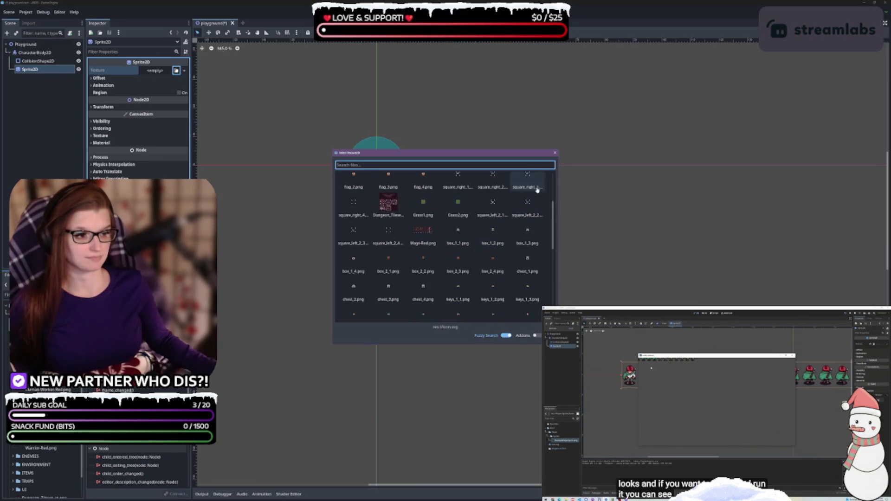
pyautogui.press('Escape')
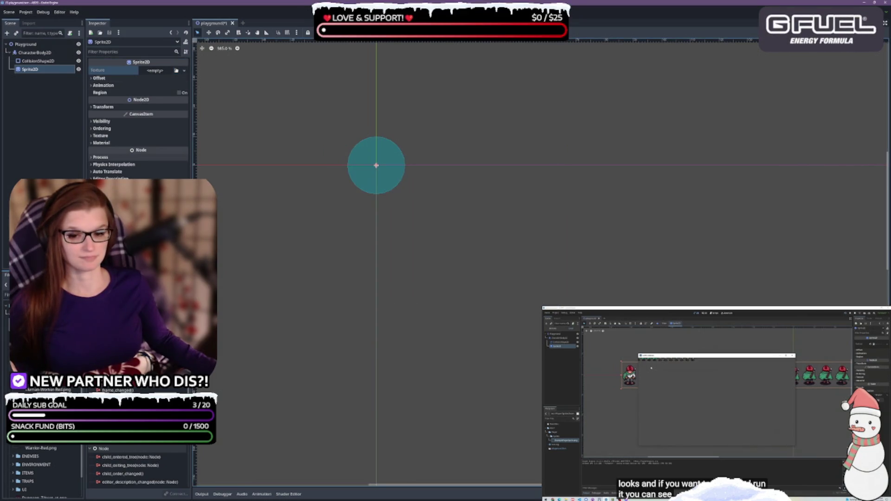
pyautogui.moveTo(38, 394); pyautogui.dragTo(158, 72)
pyautogui.scroll(-5, 327, 251)
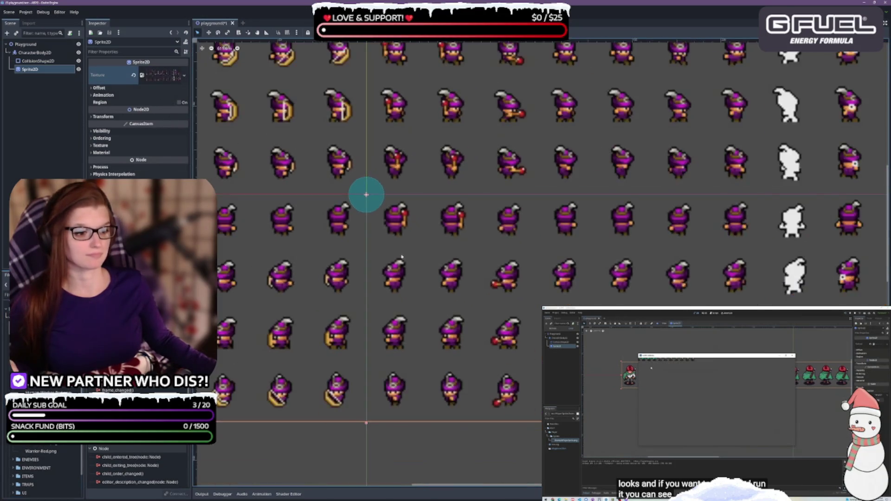
pyautogui.moveTo(493, 331); pyautogui.dragTo(542, 326)
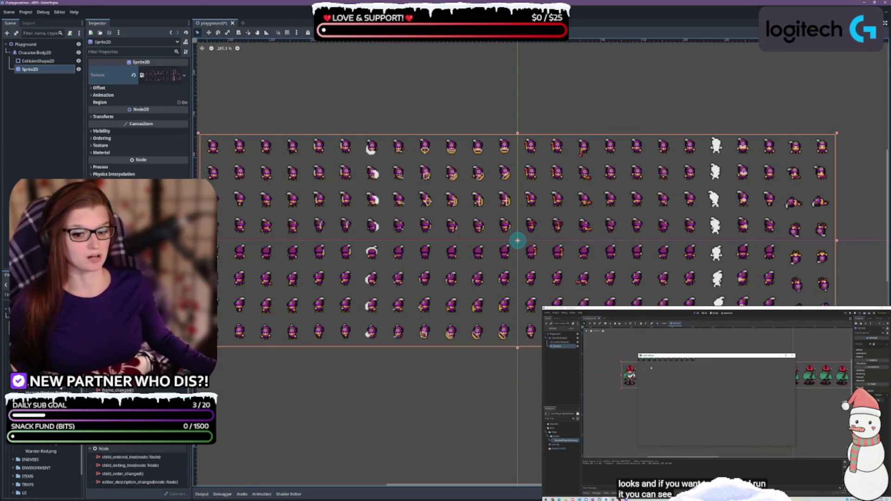
pyautogui.moveTo(139, 179); pyautogui.dragTo(162, 73)
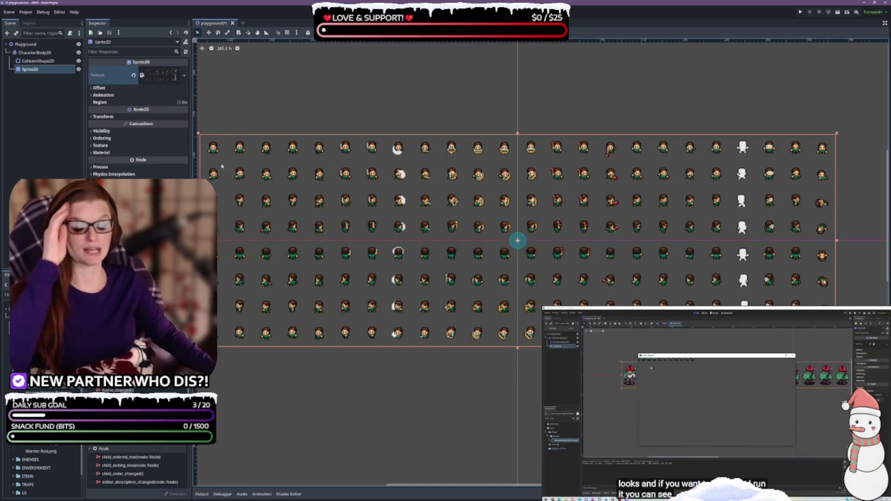
pyautogui.hscroll(-2, 517, 260)
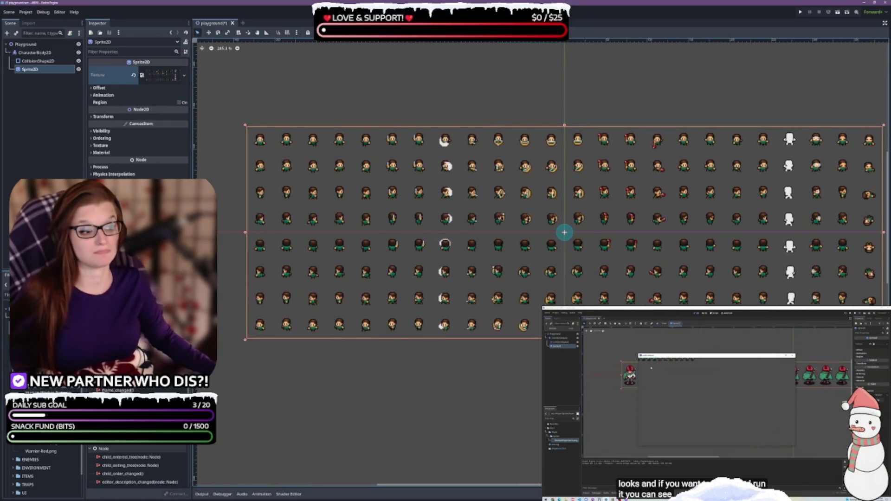
pyautogui.hscroll(1, 517, 232)
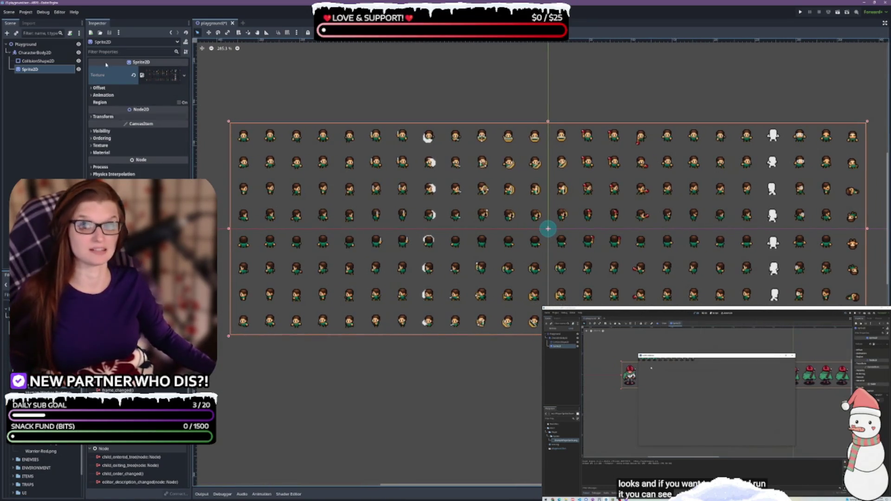
pyautogui.click(714, 422)
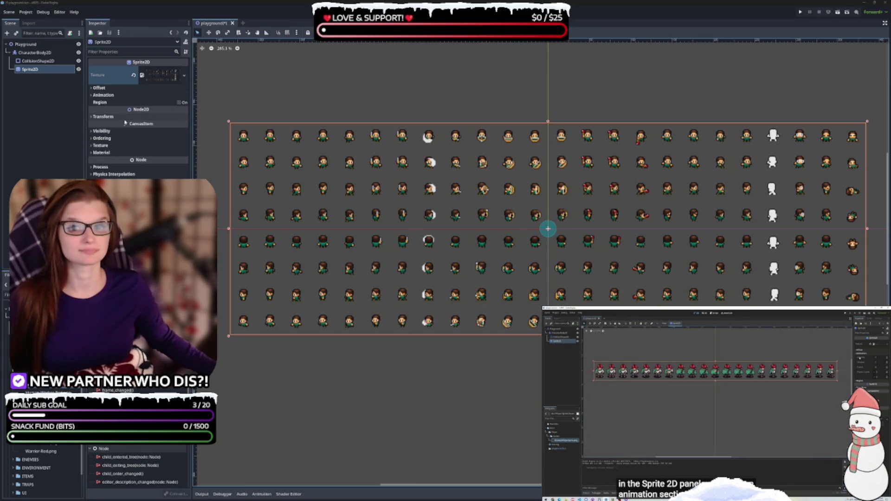
pyautogui.click(100, 95)
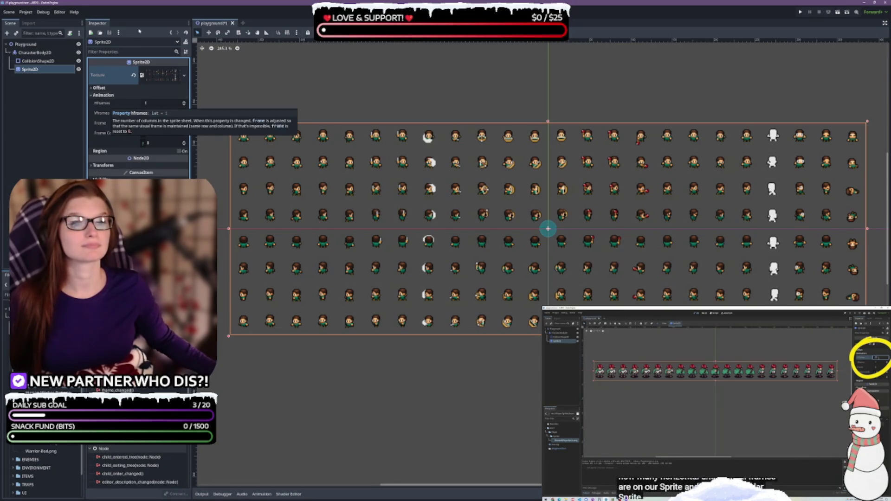
# Set the Sprite2D's Animation Hframes to 24 and Vframes to 8.
pyautogui.click(715, 417)
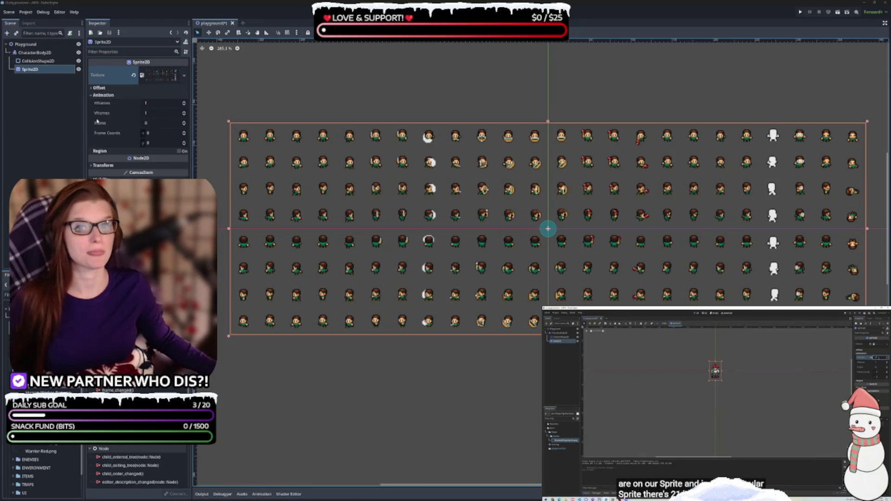
pyautogui.click(157, 103)
pyautogui.write('24')
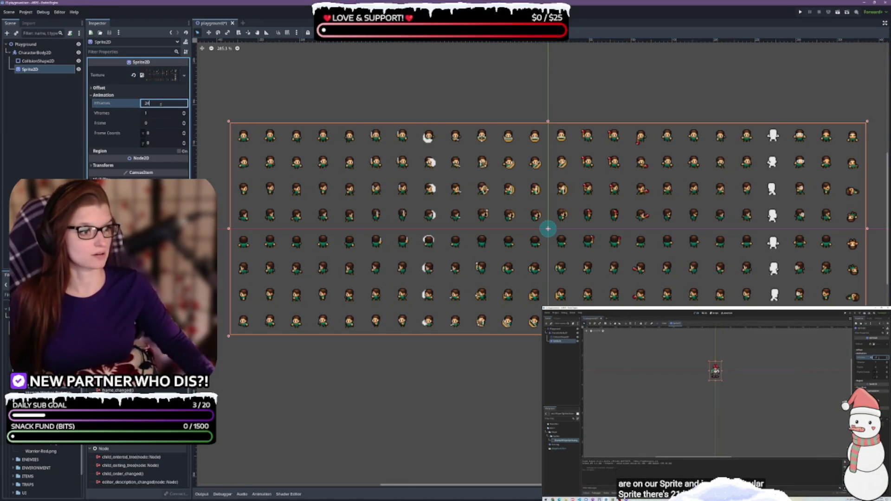
pyautogui.click(292, 76)
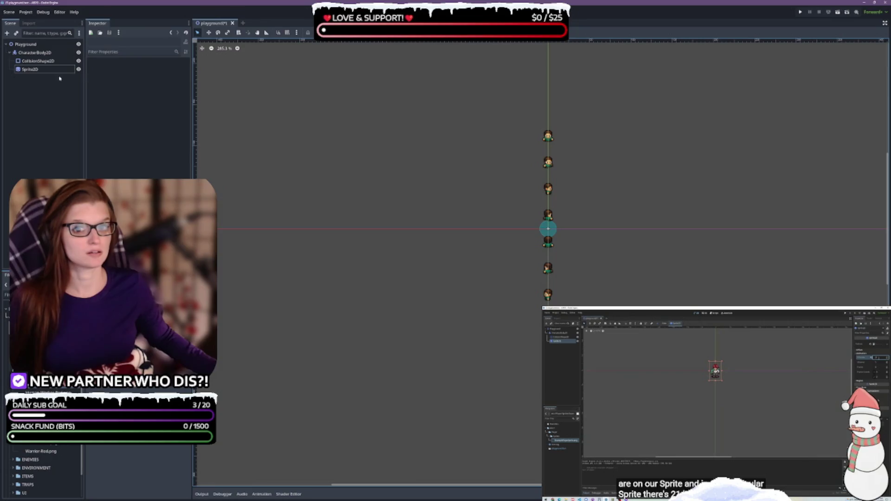
pyautogui.click(39, 70)
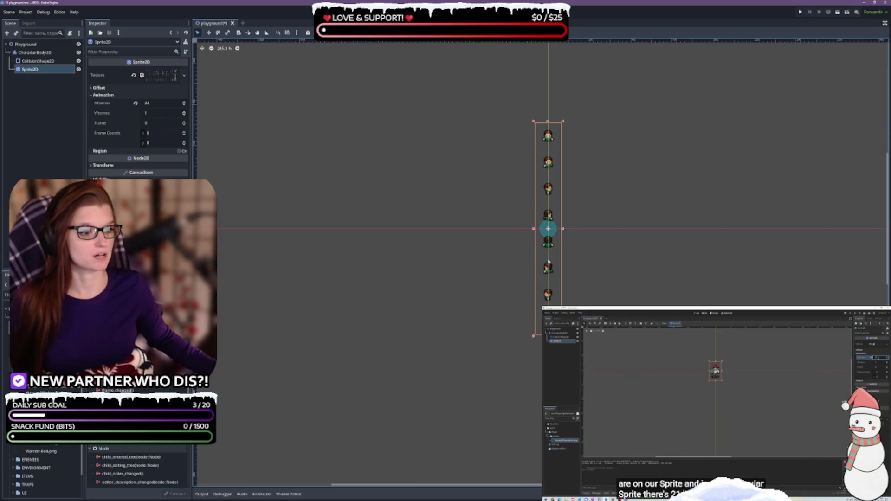
pyautogui.doubleClick(154, 115)
pyautogui.write('8')
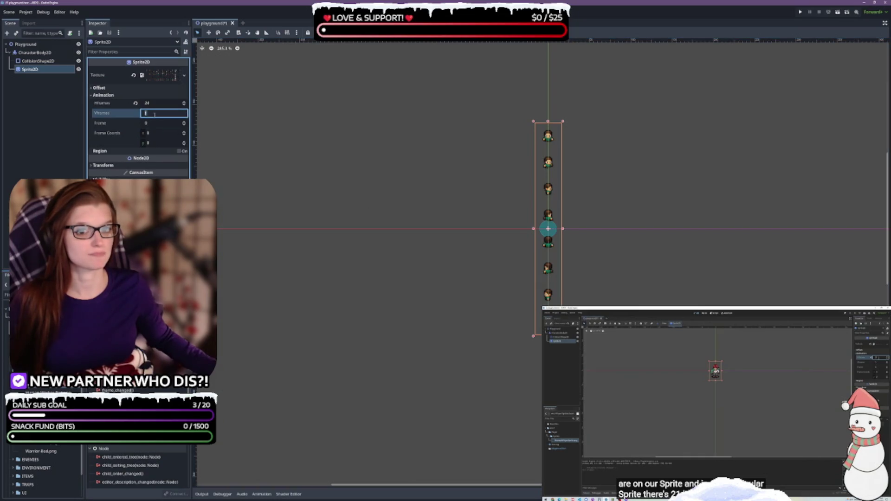
pyautogui.press('Return')
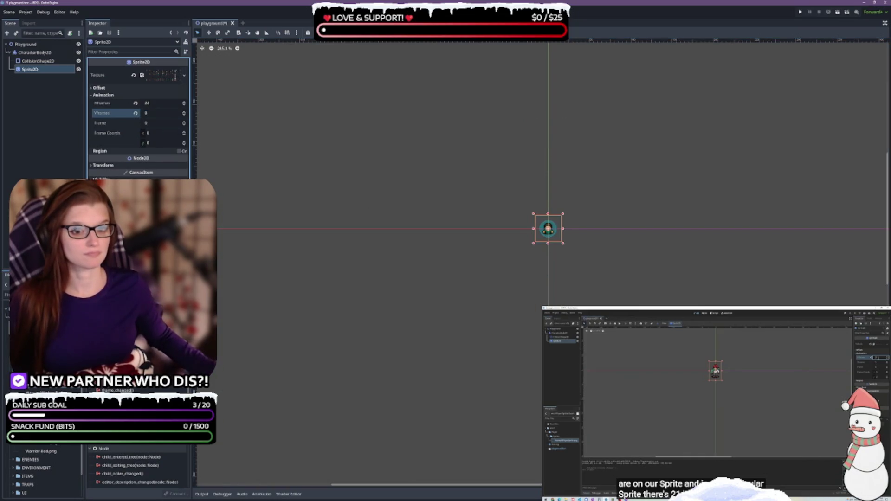
pyautogui.scroll(4, 590, 225)
pyautogui.moveTo(561, 271); pyautogui.dragTo(509, 254)
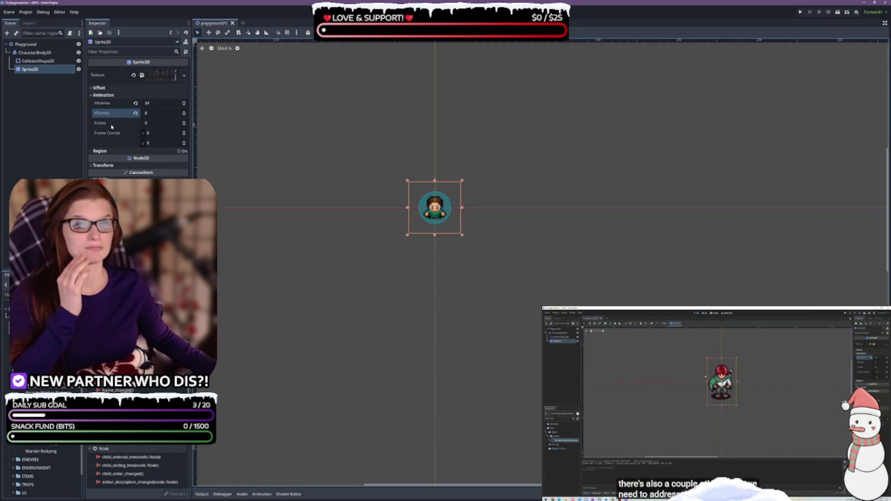
# Save the playground scene with Ctrl+S.
pyautogui.moveTo(111, 126)
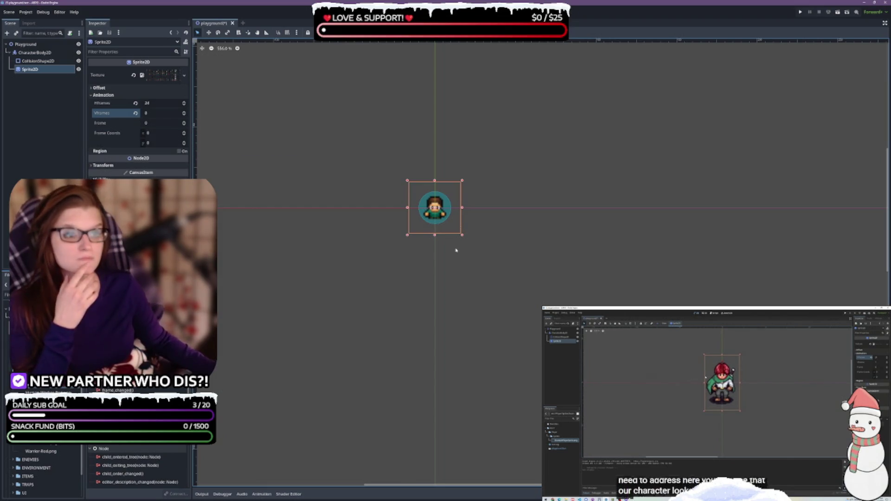
pyautogui.hotkey('ctrl', 's')
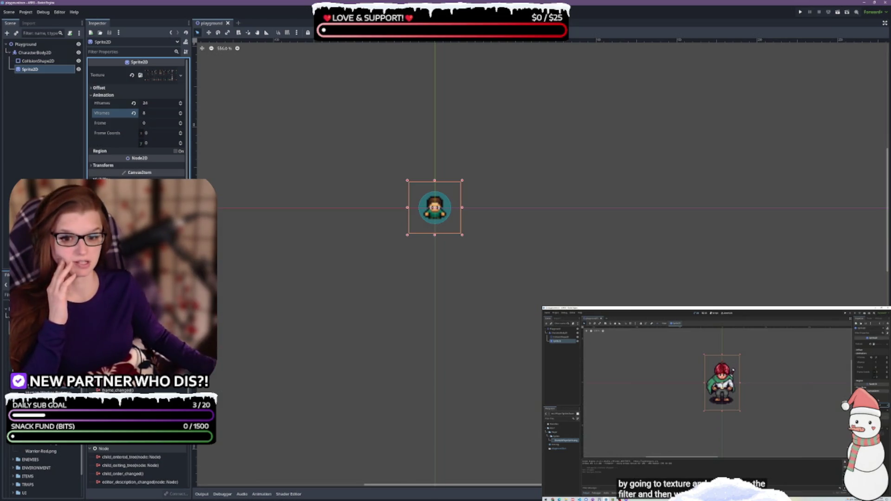
pyautogui.scroll(-2, 138, 116)
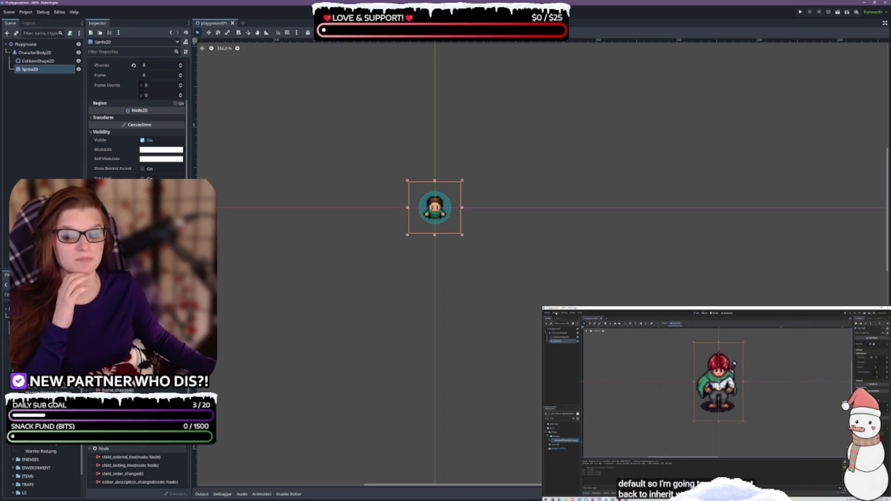
# Set Project Settings > Rendering > Textures Default Texture Filter to Nearest.
pyautogui.click(26, 12)
pyautogui.click(35, 21)
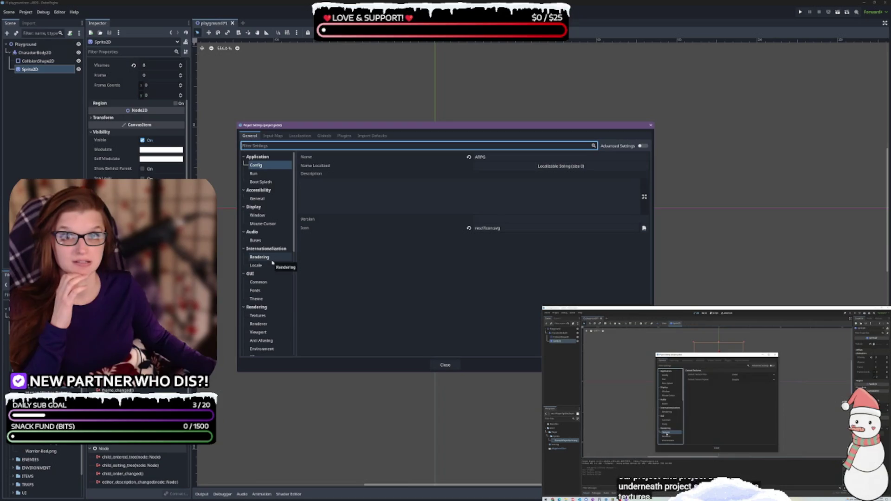
pyautogui.scroll(-1, 265, 290)
pyautogui.click(265, 290)
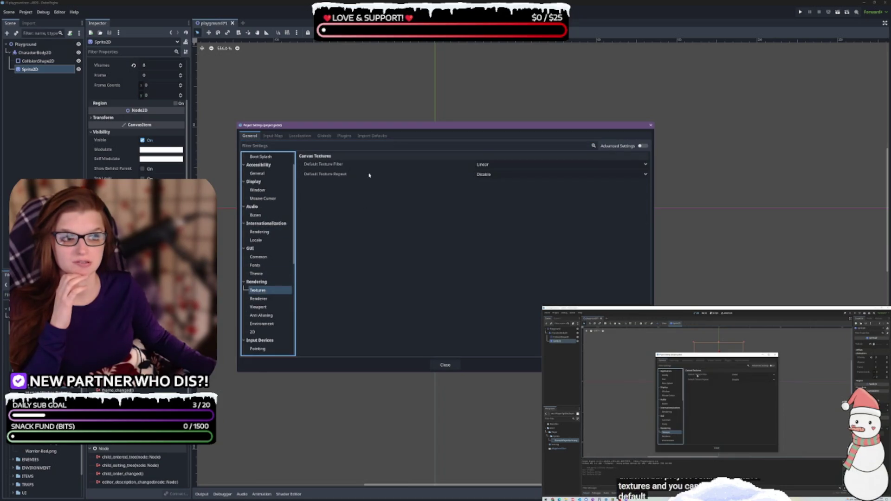
pyautogui.click(496, 165)
pyautogui.click(485, 174)
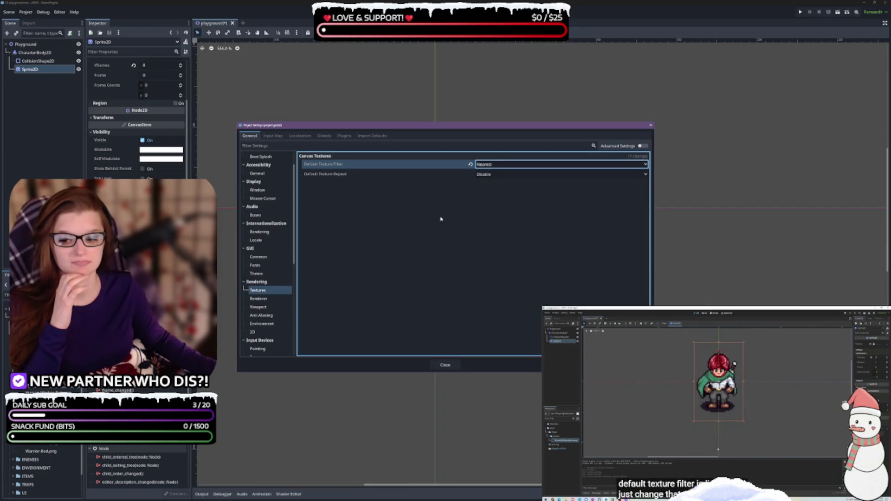
pyautogui.click(447, 365)
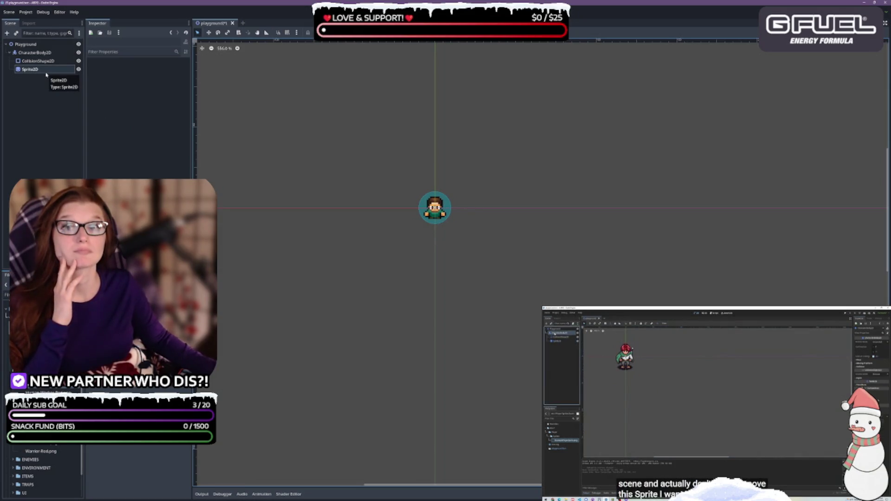
pyautogui.click(42, 53)
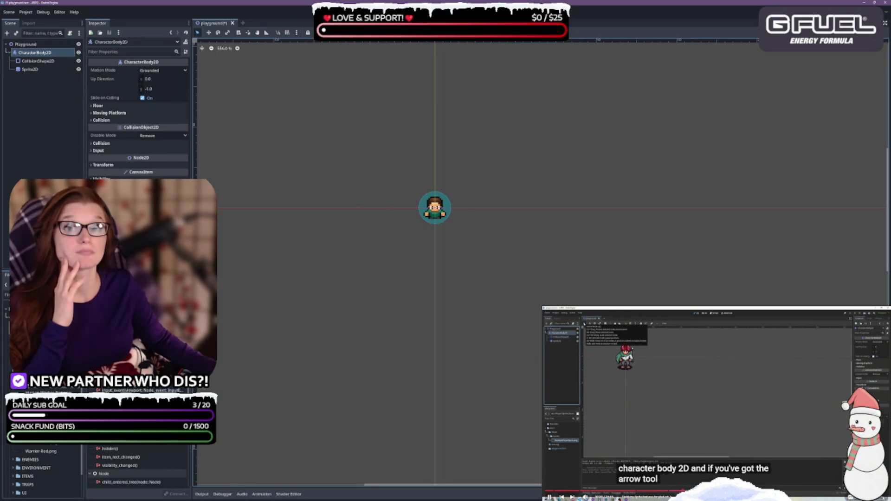
# Turn on Use Grid Snap in the 2D editor toolbar.
pyautogui.click(708, 399)
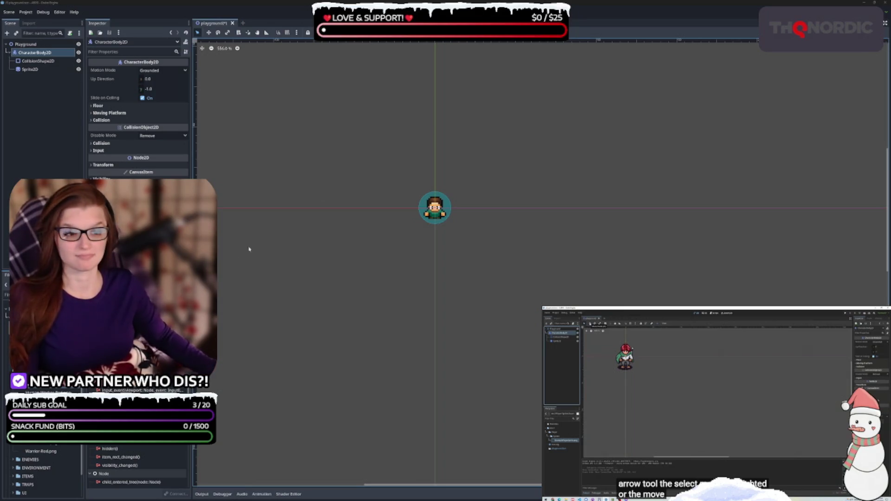
pyautogui.click(278, 32)
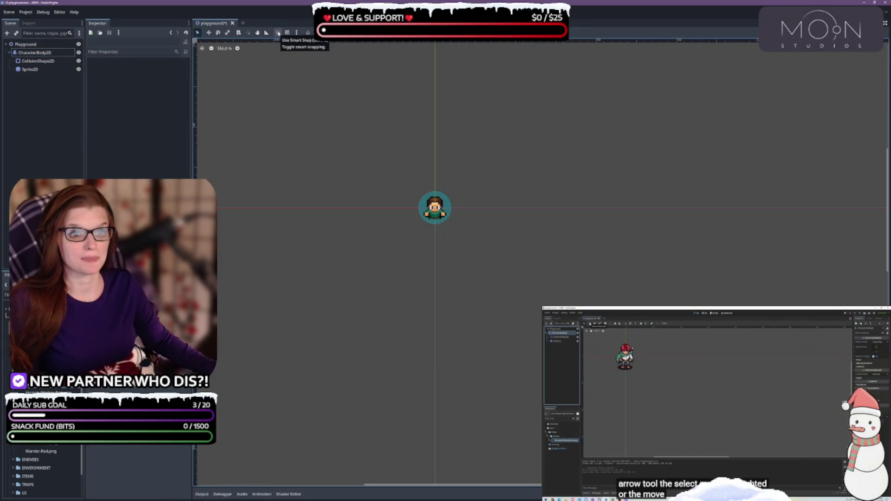
pyautogui.click(288, 33)
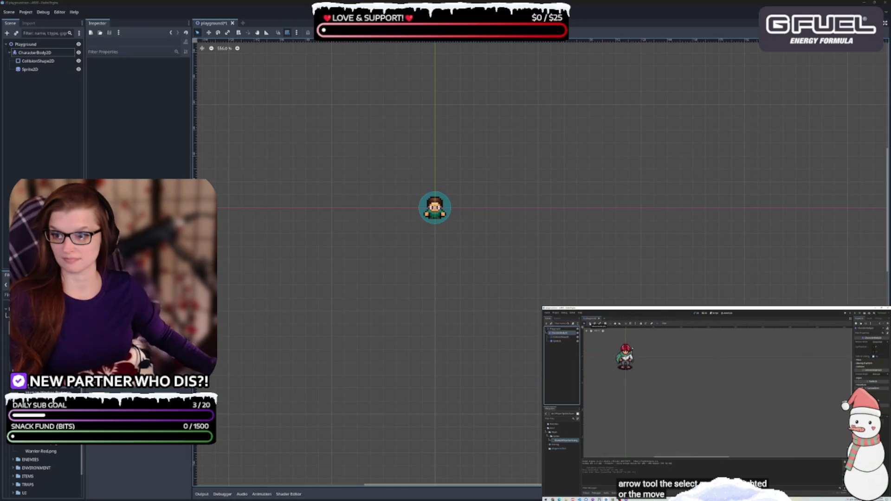
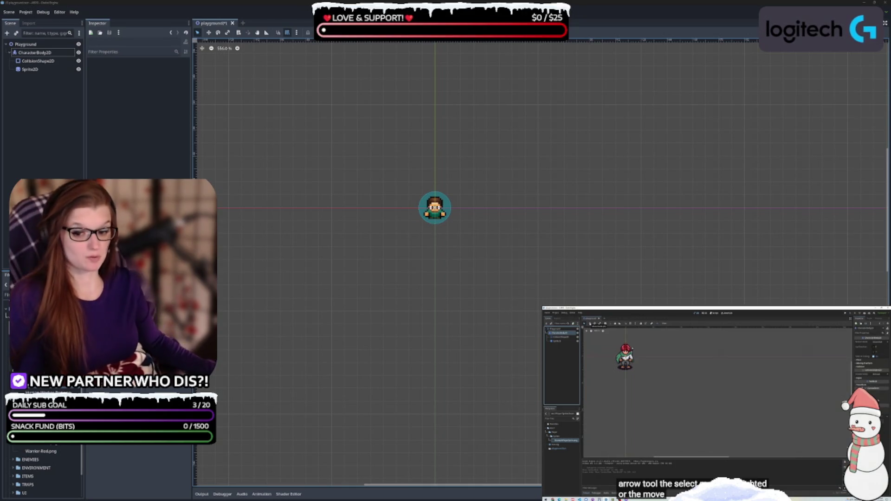
# Drag the character sprite down and to the right, away from the body's origin.
pyautogui.click(457, 247)
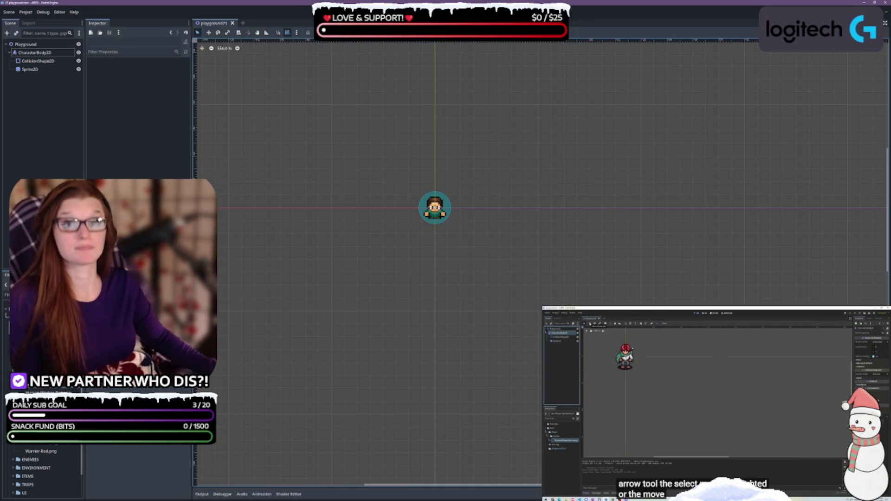
pyautogui.press('space')
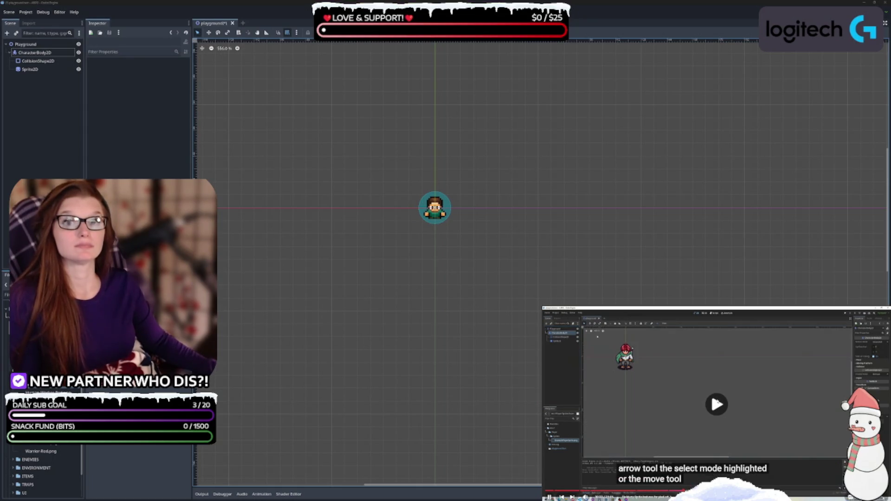
pyautogui.click(42, 52)
pyautogui.moveTo(438, 219)
pyautogui.mouseDown()
pyautogui.moveTo(477, 244)
pyautogui.moveTo(464, 251)
pyautogui.moveTo(668, 337)
pyautogui.moveTo(653, 300)
pyautogui.mouseUp()
# Zoom out and move the sprite further down-right, then nudge it into its final place.
pyautogui.scroll(-4, 652, 299)
pyautogui.scroll(-2, 529, 181)
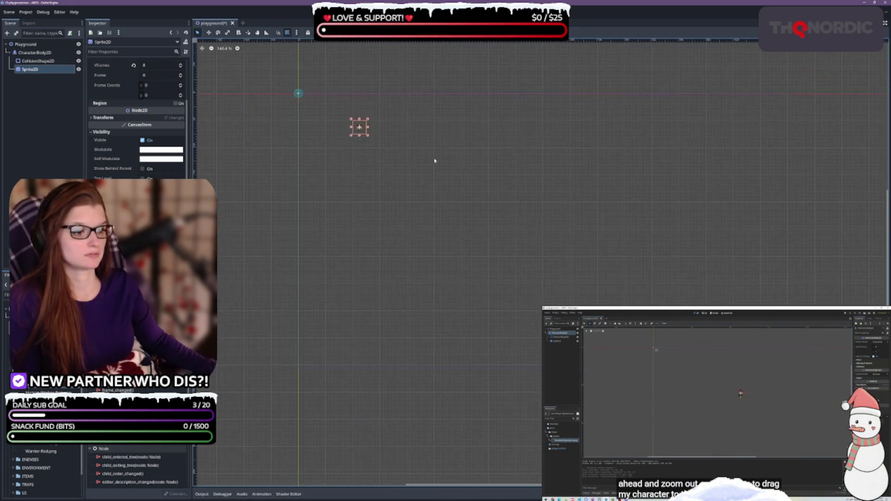
pyautogui.scroll(-1, 434, 160)
pyautogui.moveTo(371, 130); pyautogui.dragTo(507, 205)
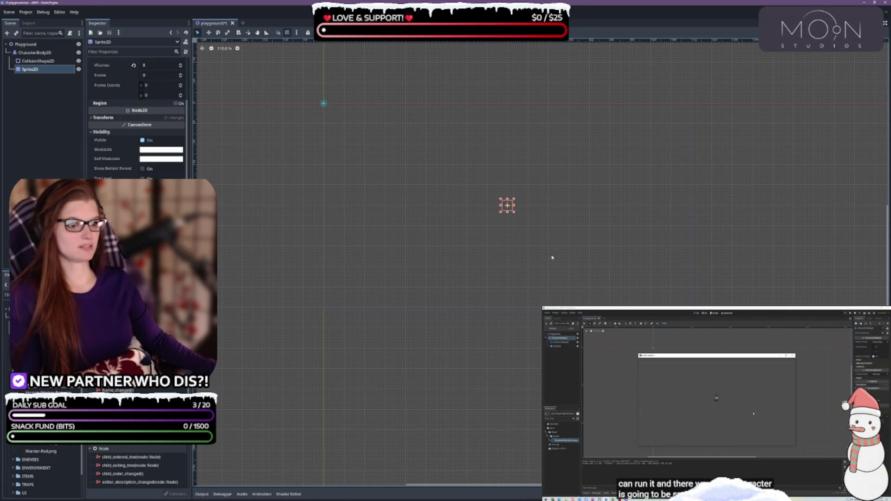
pyautogui.click(515, 210)
pyautogui.click(507, 206)
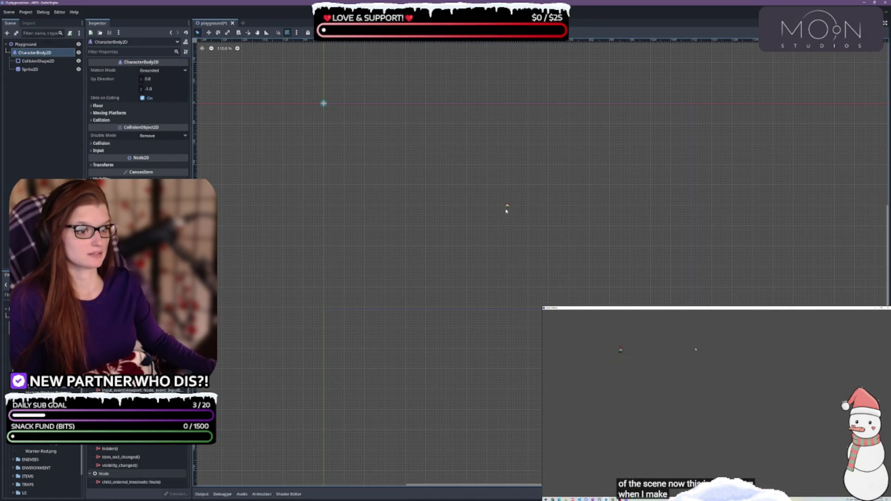
pyautogui.moveTo(507, 207)
pyautogui.mouseDown()
pyautogui.moveTo(517, 206)
pyautogui.moveTo(507, 206)
pyautogui.mouseUp()
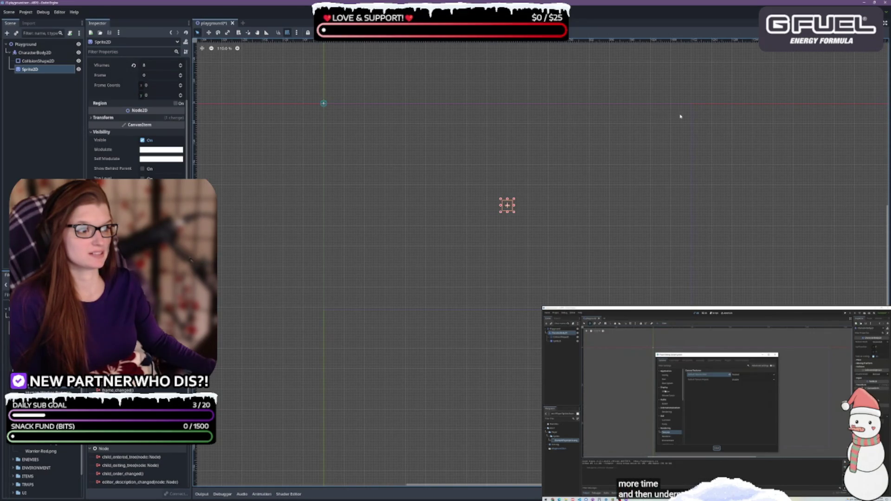
# Show Project Settings at Display > Window, with the 1152×648 viewport size.
pyautogui.click(26, 12)
pyautogui.click(42, 27)
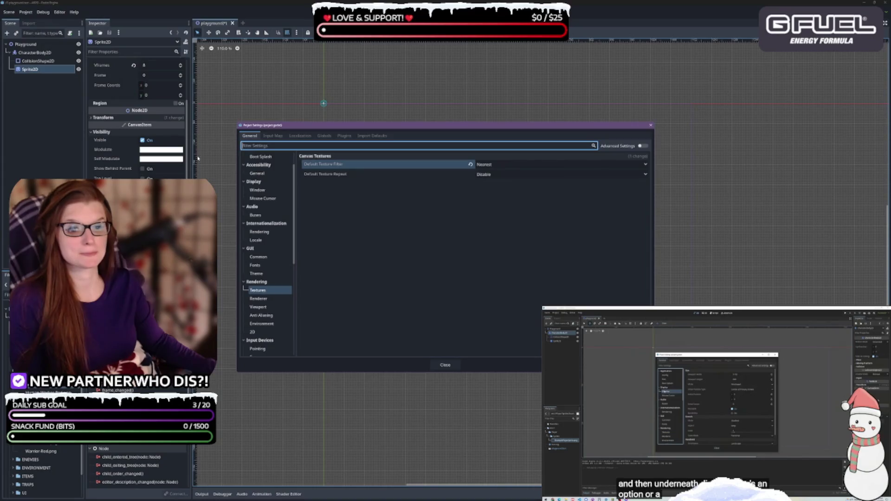
pyautogui.scroll(-5, 271, 260)
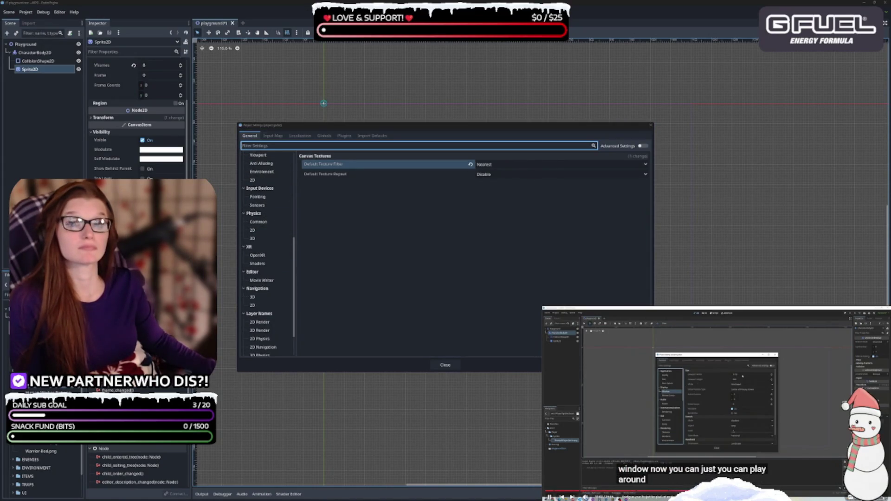
pyautogui.scroll(5, 277, 279)
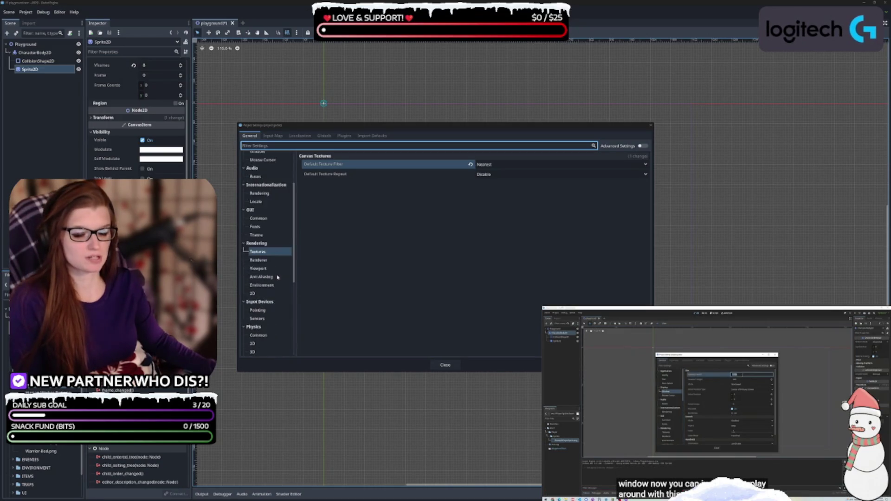
pyautogui.click(258, 215)
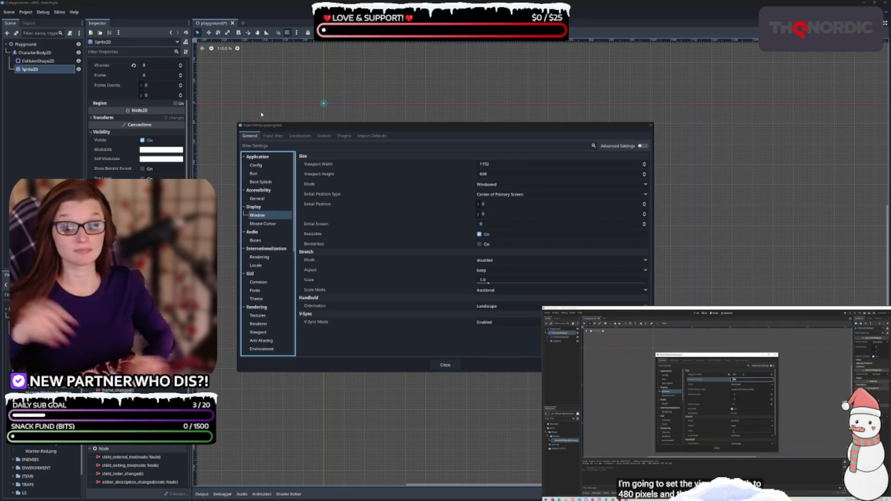
# Set the viewport width to 480 and the height to 270.
pyautogui.click(495, 164)
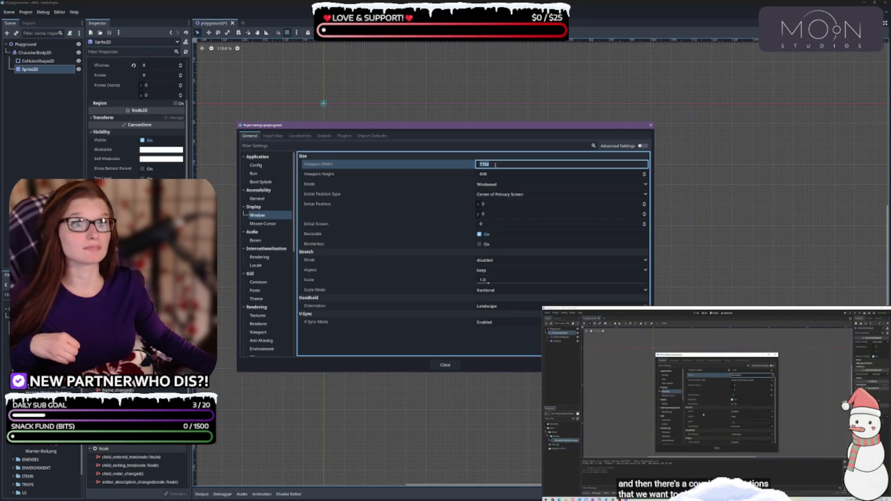
pyautogui.write('480')
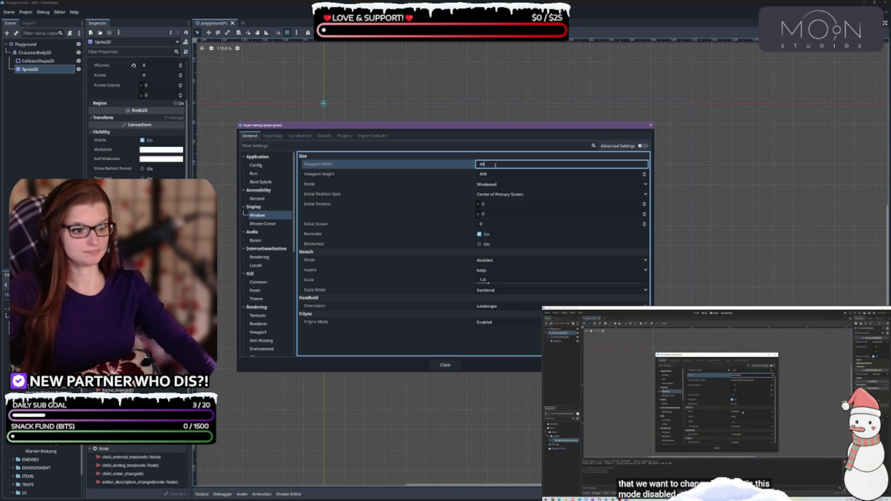
pyautogui.press('Escape')
pyautogui.press('Tab')
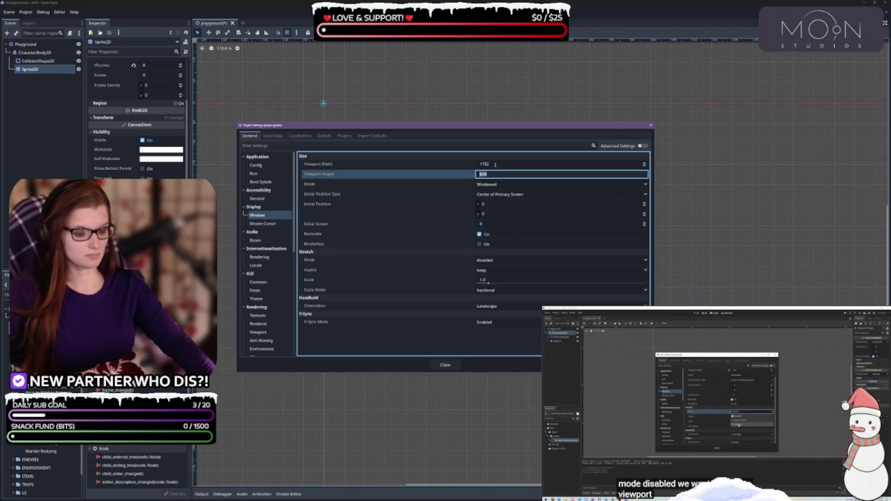
pyautogui.click(493, 164)
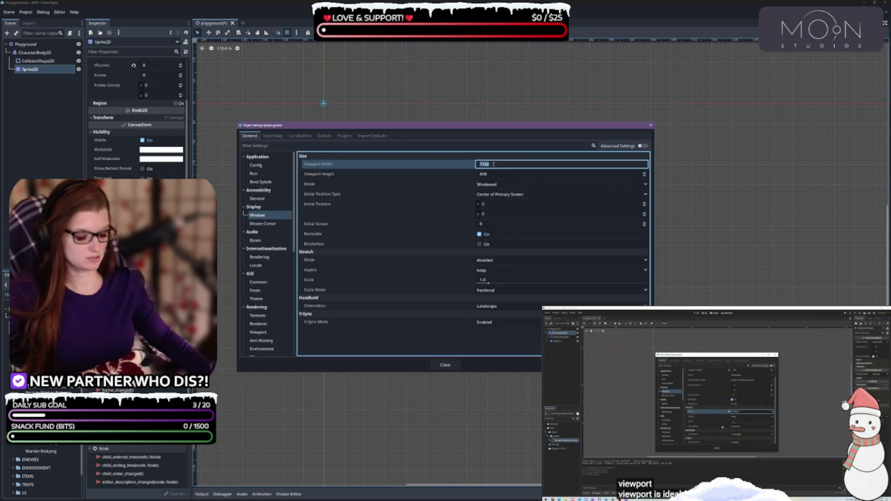
pyautogui.write('480')
pyautogui.press('Tab')
pyautogui.write('70')
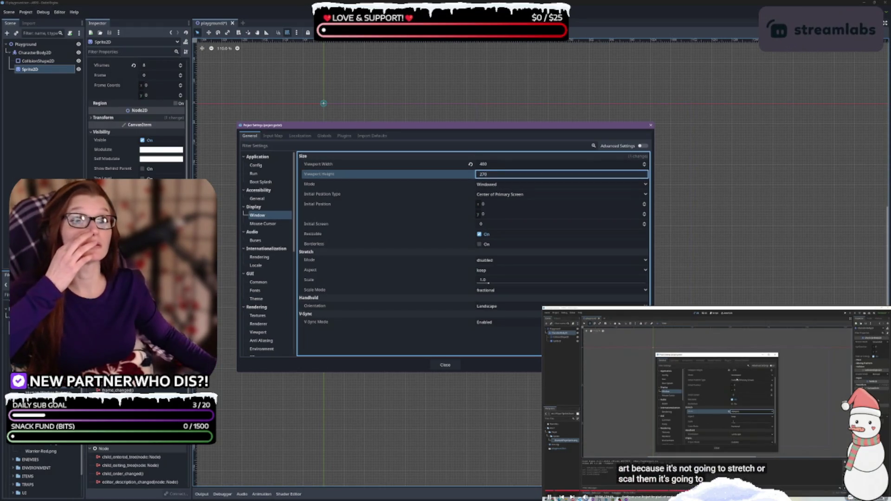
pyautogui.click(717, 401)
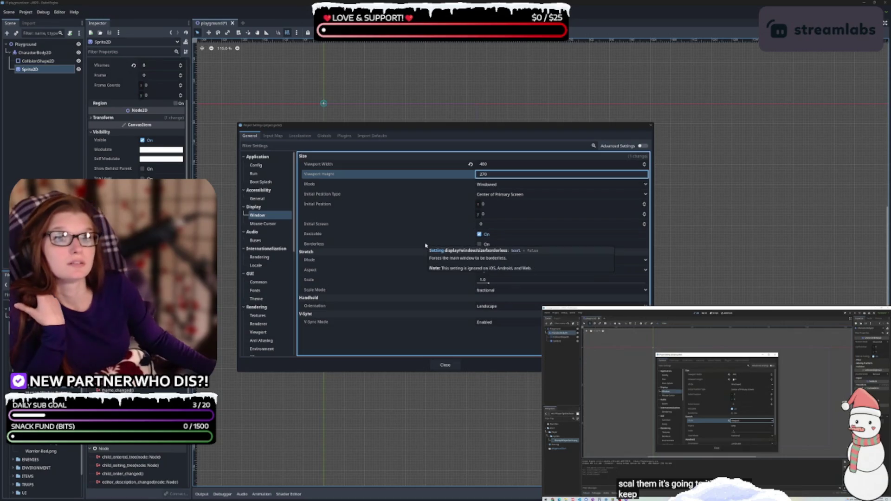
# Change the stretch mode to viewport and close Project Settings.
pyautogui.click(493, 264)
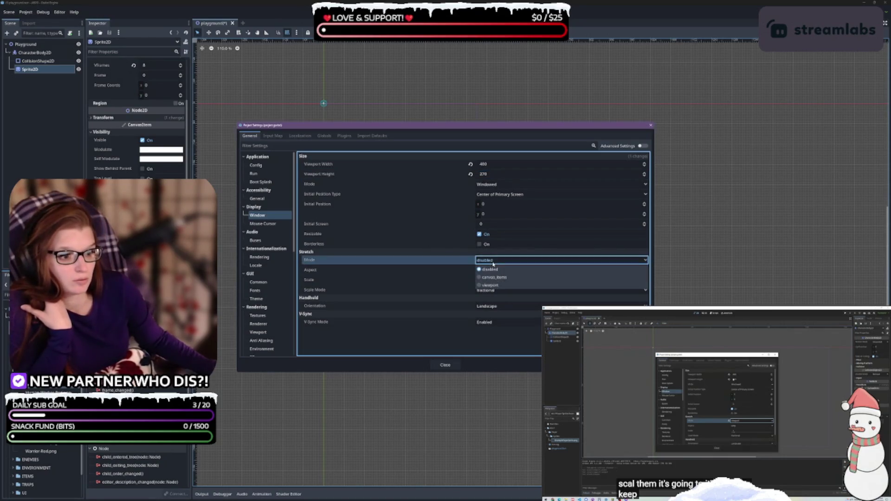
pyautogui.click(488, 284)
pyautogui.click(731, 396)
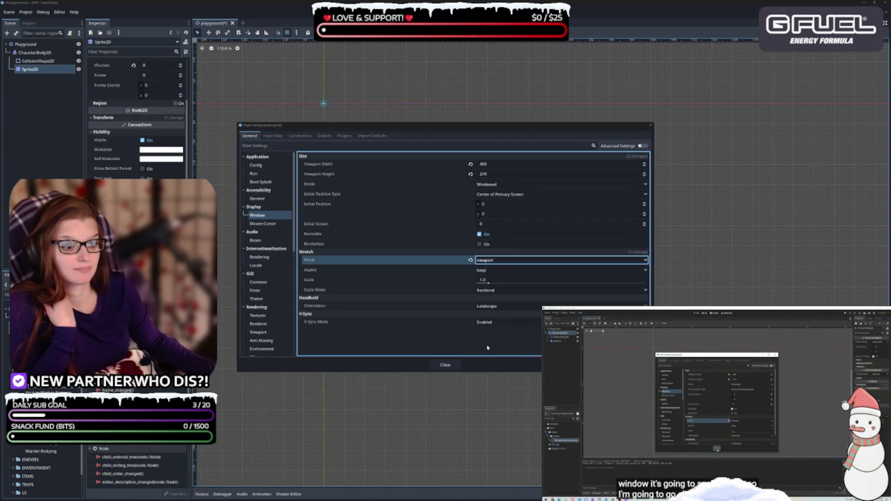
pyautogui.click(453, 365)
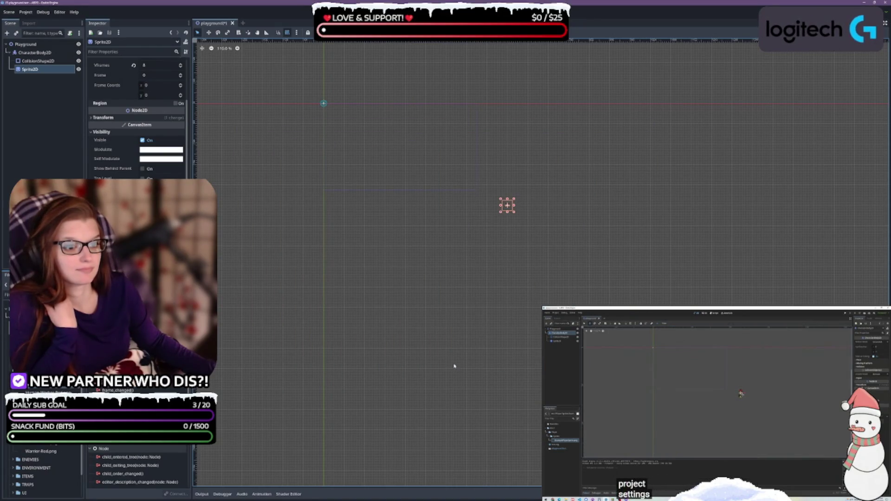
# Reposition the character sprite in the zoomed-in scene and deselect it.
pyautogui.scroll(3, 414, 231)
pyautogui.scroll(2, 457, 303)
pyautogui.moveTo(634, 324)
pyautogui.mouseDown()
pyautogui.moveTo(549, 269)
pyautogui.moveTo(510, 254)
pyautogui.mouseUp()
pyautogui.click(41, 54)
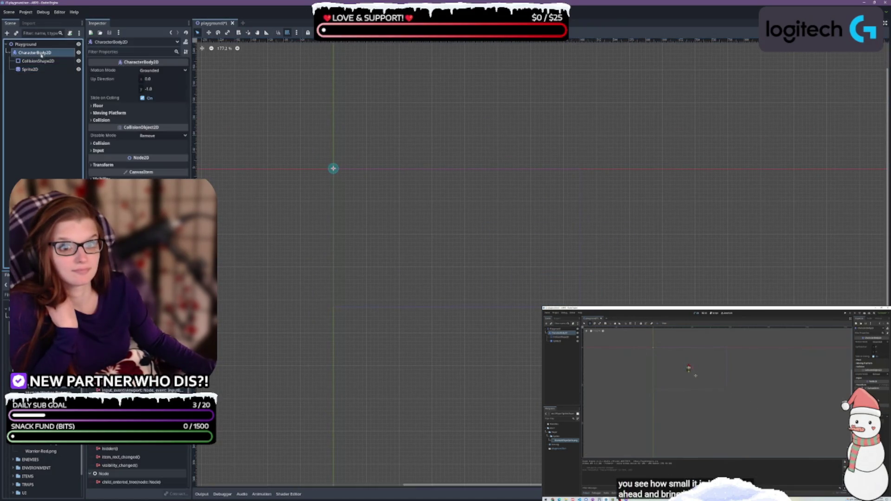
pyautogui.moveTo(733, 393)
pyautogui.mouseDown()
pyautogui.moveTo(580, 316)
pyautogui.moveTo(464, 233)
pyautogui.mouseUp()
pyautogui.scroll(2, 472, 268)
pyautogui.click(516, 257)
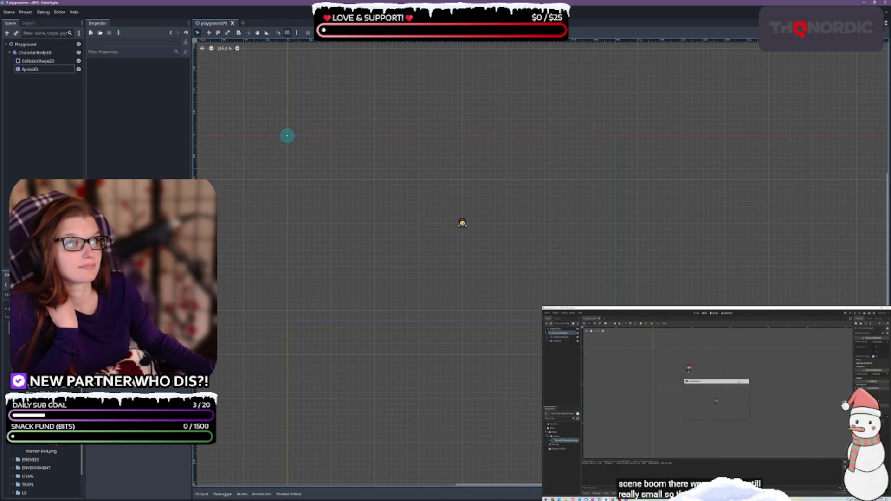
# Test the 480×270 resolution with F6, hide the output log, and reopen Project Settings.
pyautogui.press('F6')
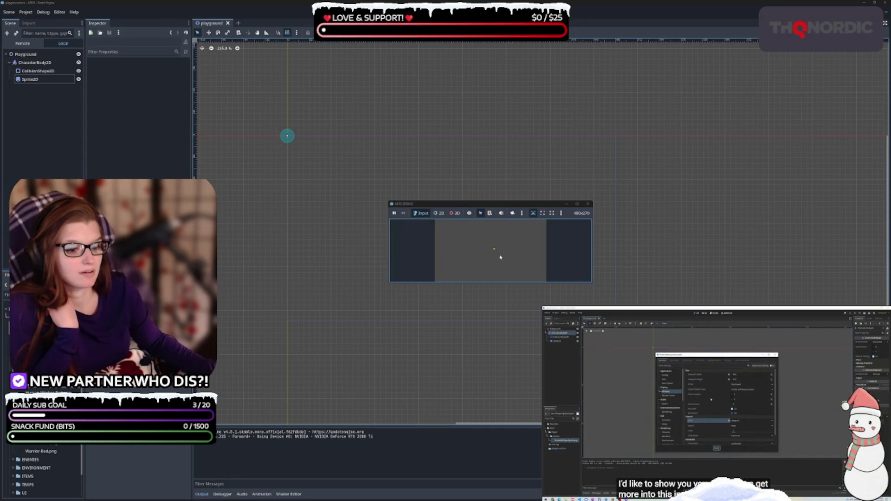
pyautogui.click(588, 204)
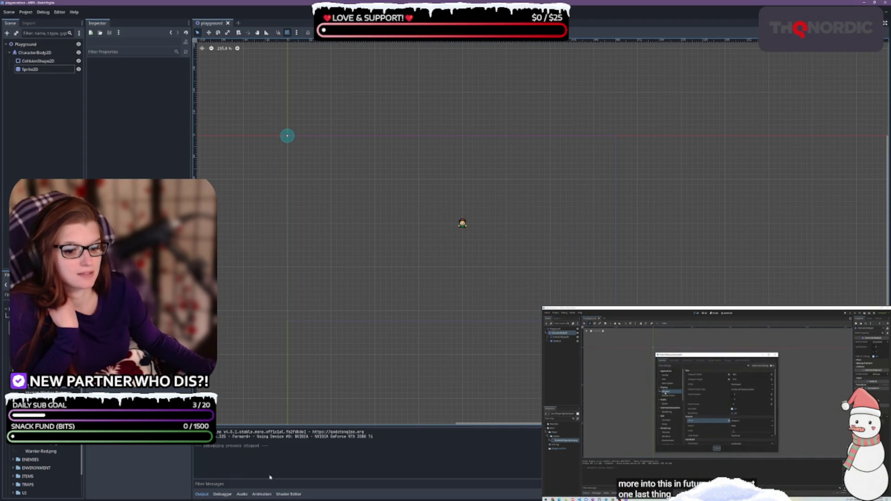
pyautogui.click(202, 494)
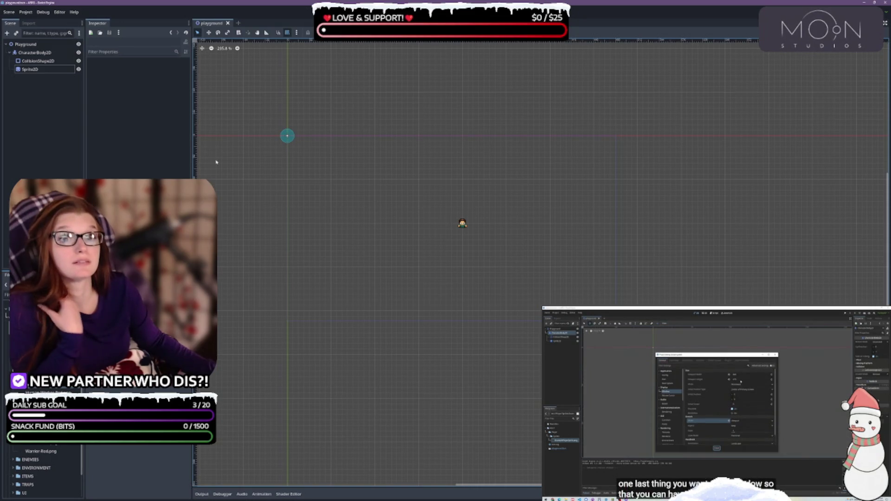
pyautogui.click(26, 12)
pyautogui.click(42, 20)
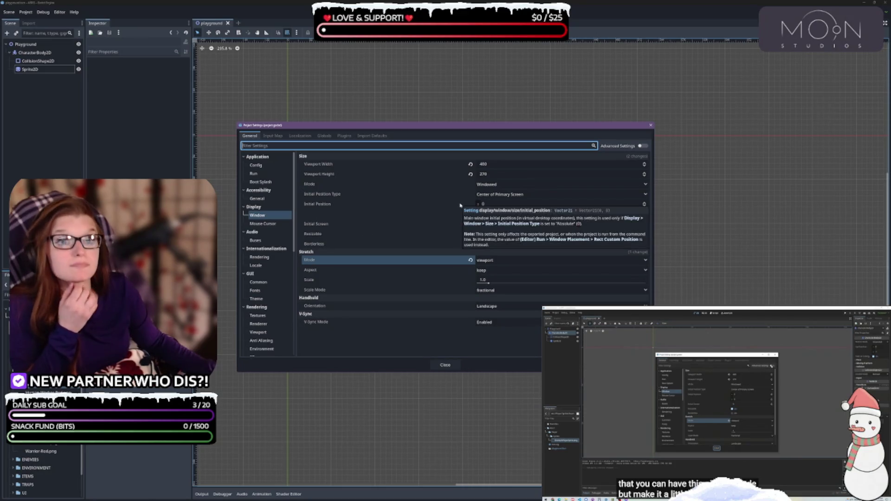
# Enable Advanced Settings, set window width override 1920 and height override 1080, then close.
pyautogui.click(642, 146)
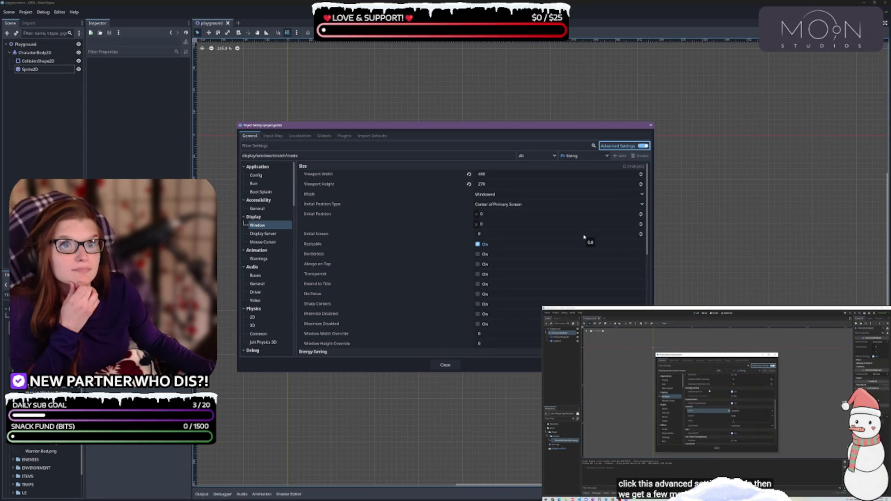
pyautogui.scroll(-8, 512, 263)
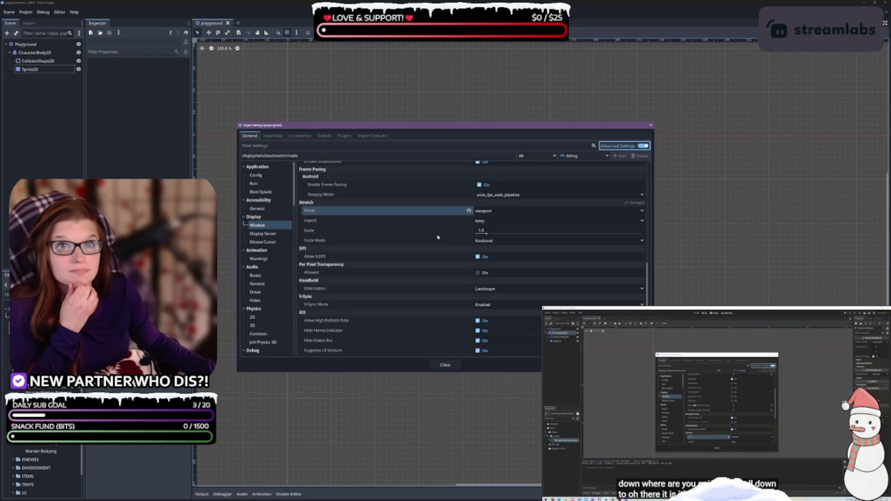
pyautogui.scroll(5, 437, 237)
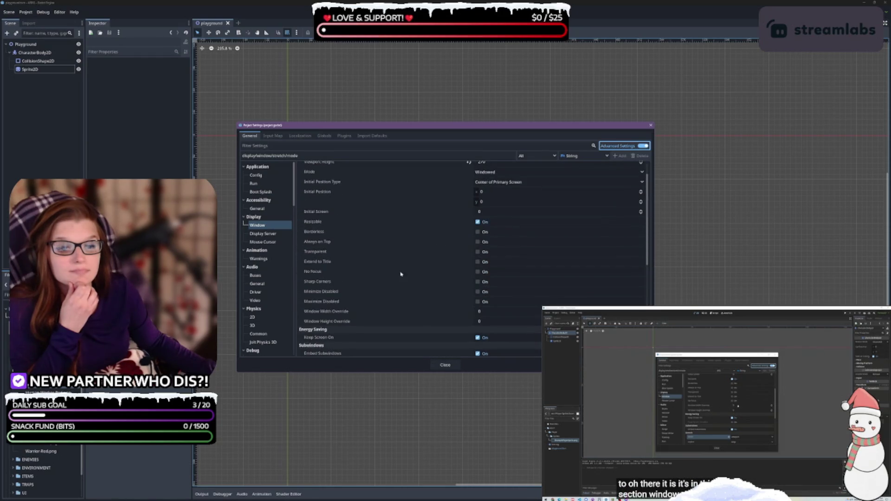
pyautogui.click(495, 311)
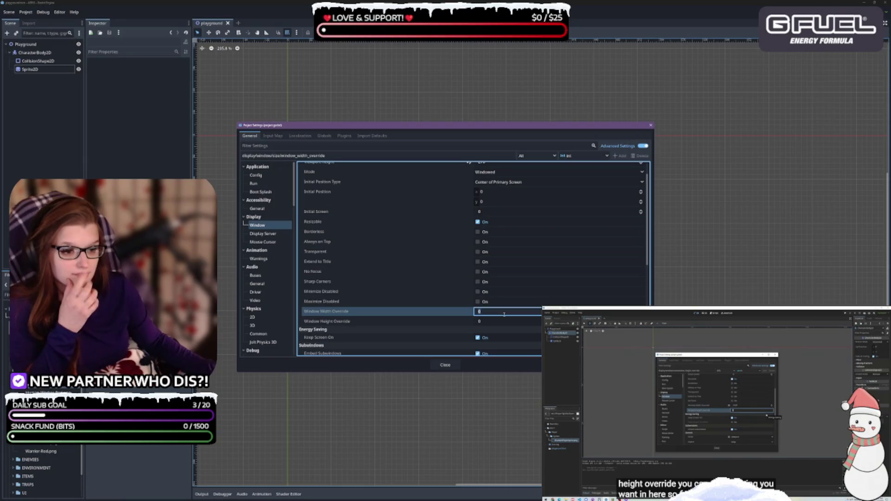
pyautogui.write('1920')
pyautogui.press('Tab')
pyautogui.write('1080')
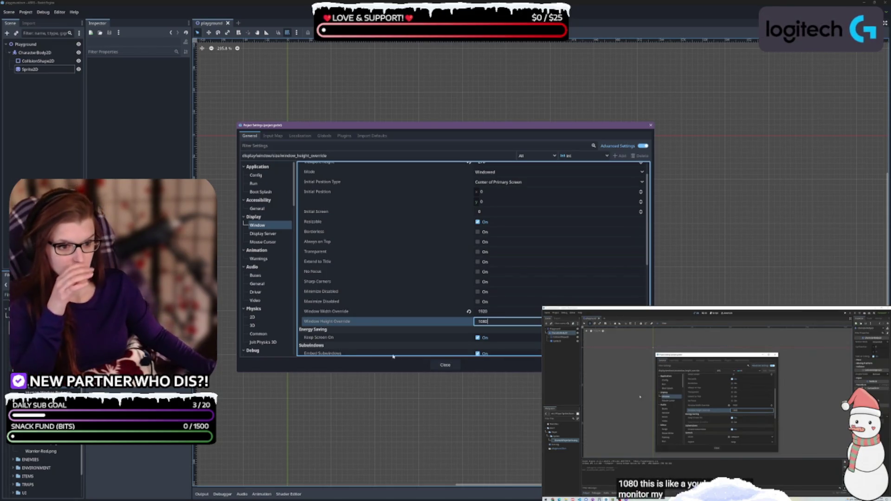
pyautogui.click(447, 365)
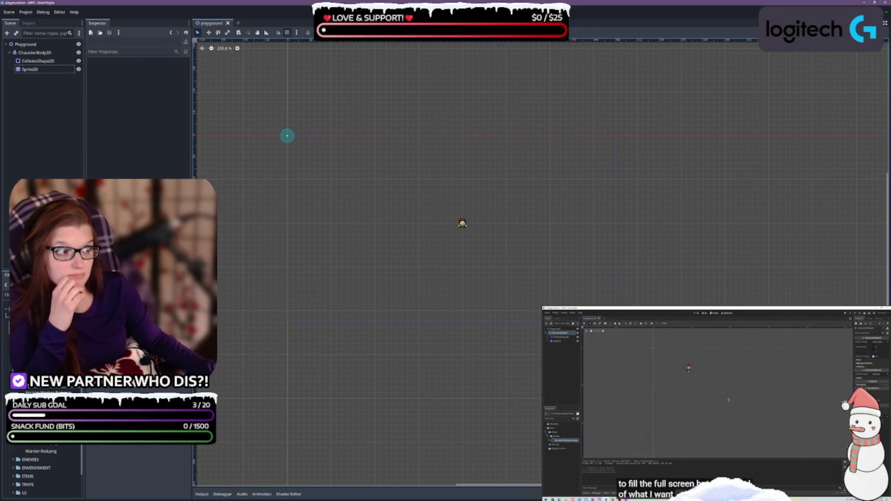
# Run the project with F5 to check the 1920×1080 window, then stop it.
pyautogui.press('F5')
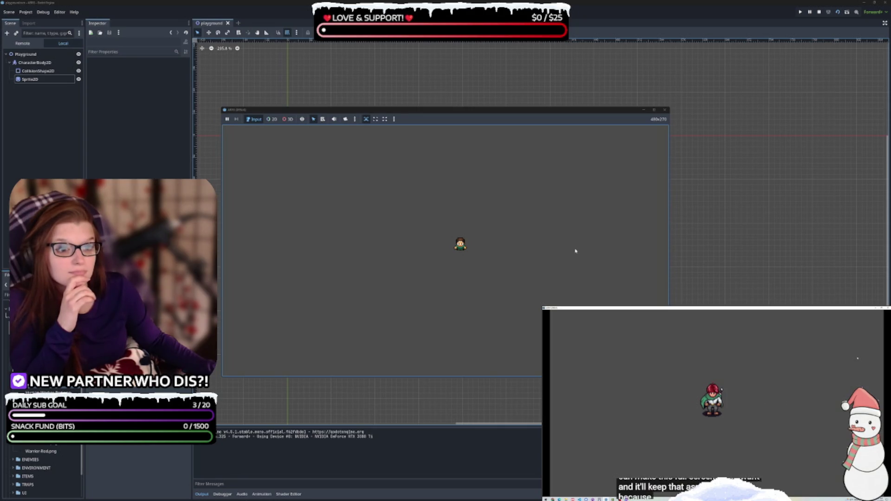
pyautogui.click(664, 109)
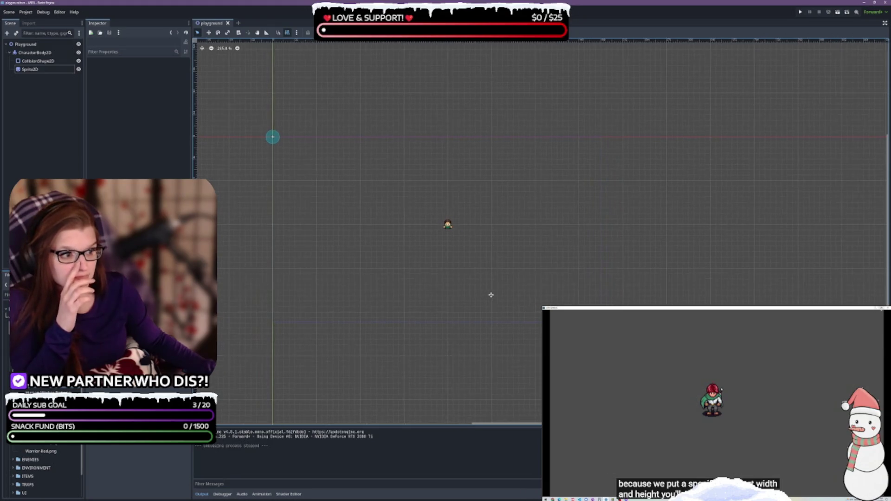
# Shift the character sprite slightly right and up, then hide the output log.
pyautogui.click(465, 228)
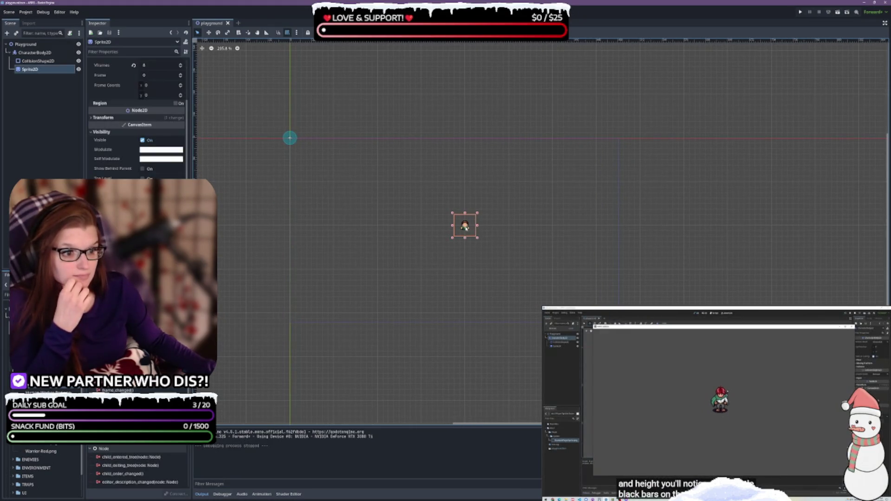
pyautogui.click(304, 197)
pyautogui.click(465, 225)
pyautogui.moveTo(465, 225); pyautogui.dragTo(443, 225)
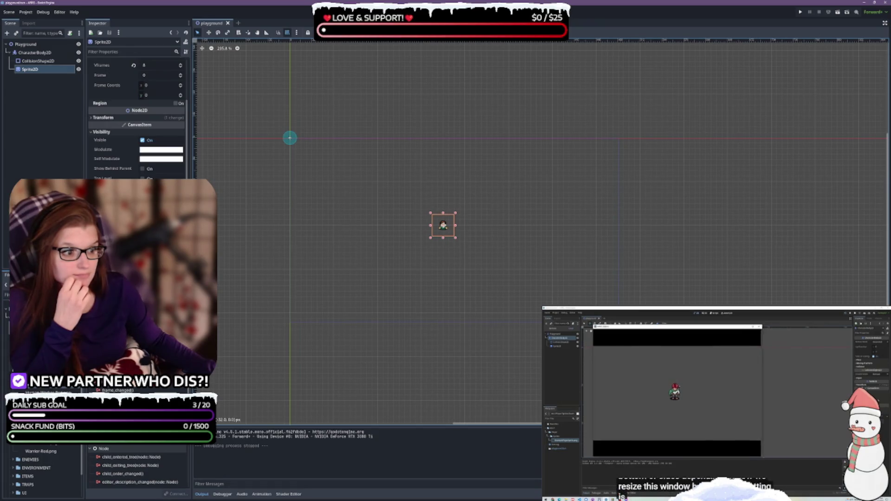
pyautogui.moveTo(444, 225); pyautogui.dragTo(454, 226)
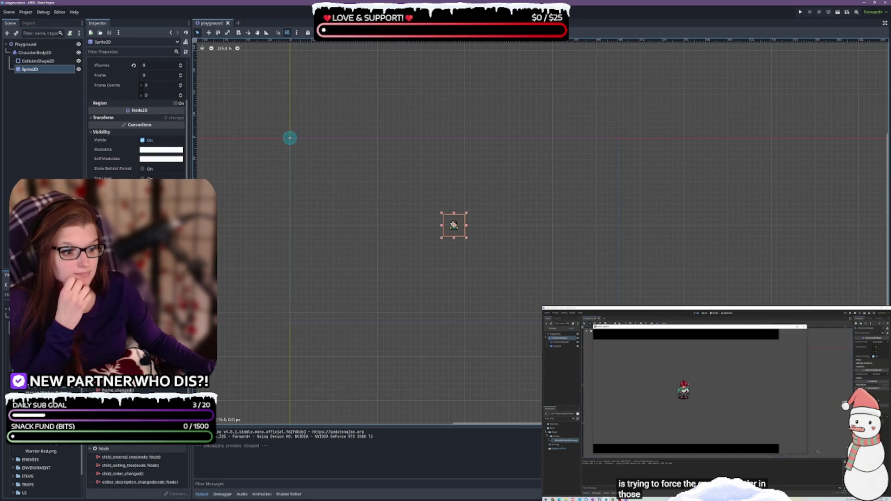
pyautogui.moveTo(454, 225); pyautogui.dragTo(464, 215)
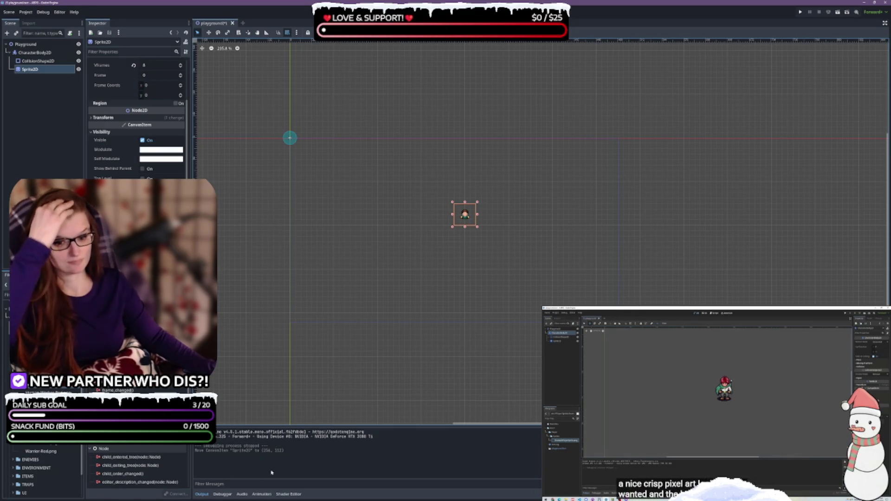
pyautogui.click(209, 495)
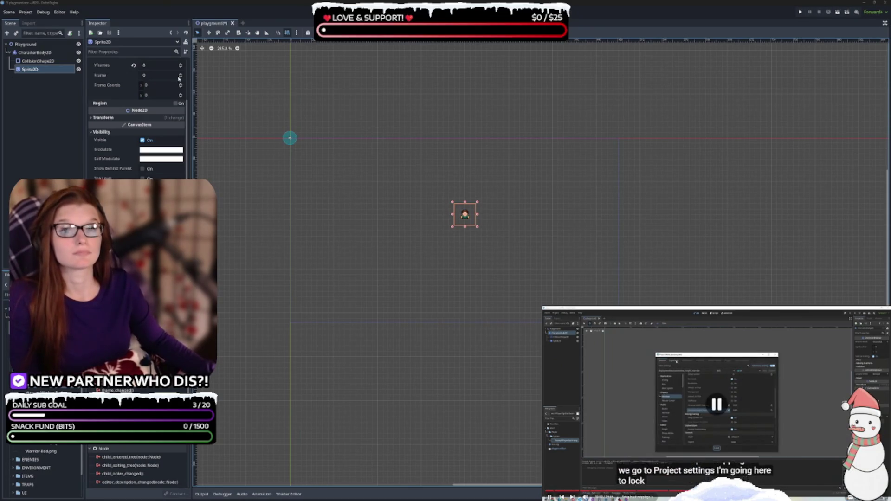
# Show Project Settings on the Input Map tab, which has no custom actions yet.
pyautogui.click(28, 12)
pyautogui.click(40, 20)
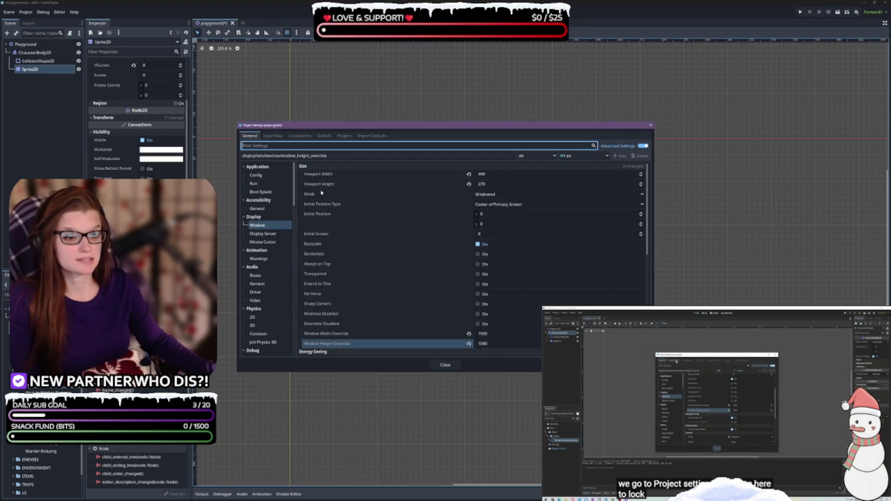
pyautogui.click(274, 136)
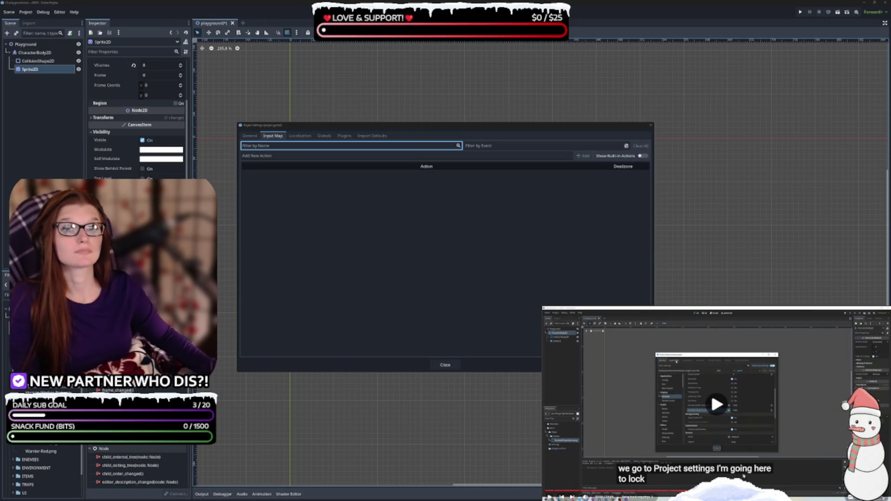
pyautogui.click(272, 135)
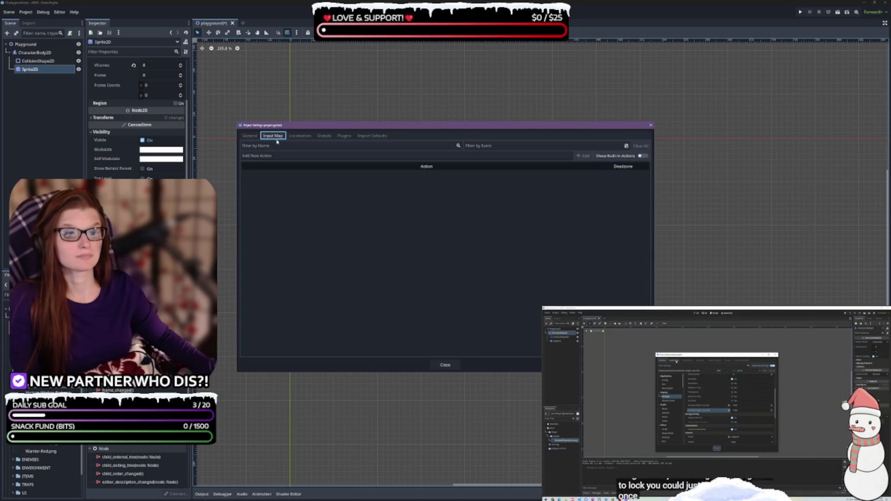
pyautogui.click(306, 190)
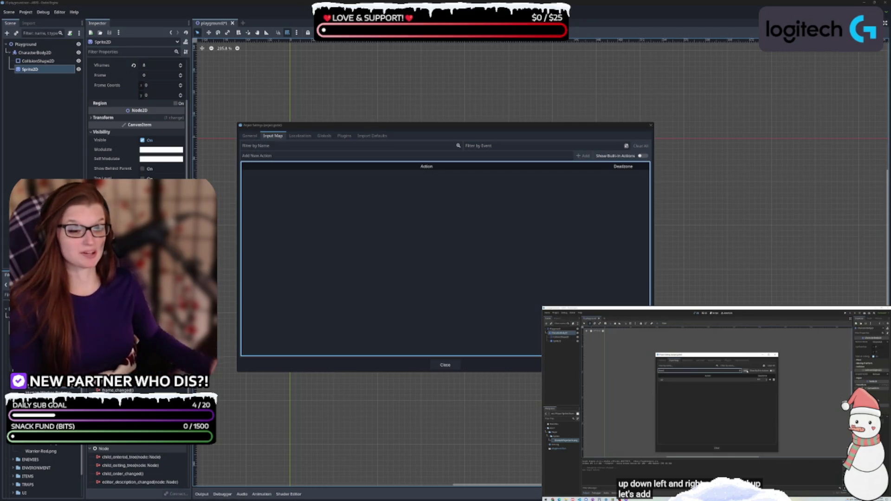
pyautogui.click(311, 156)
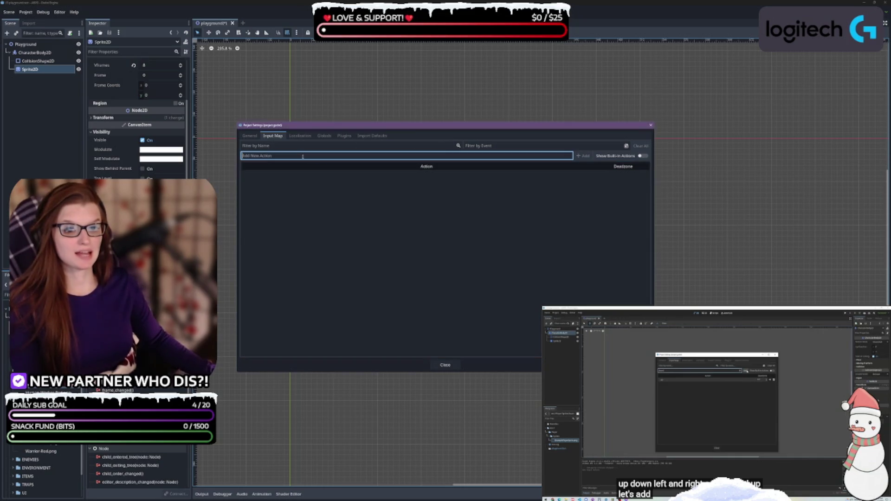
# Add the input actions up, down, left and right to the Input Map.
pyautogui.write('up')
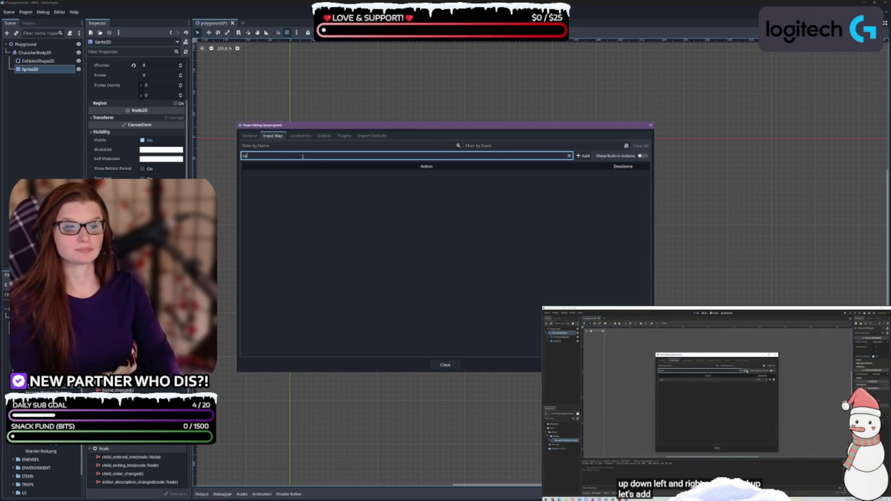
pyautogui.click(583, 156)
pyautogui.click(309, 155)
pyautogui.write('down')
pyautogui.press('Return')
pyautogui.write('left')
pyautogui.press('Return')
pyautogui.write('right')
pyautogui.press('Return')
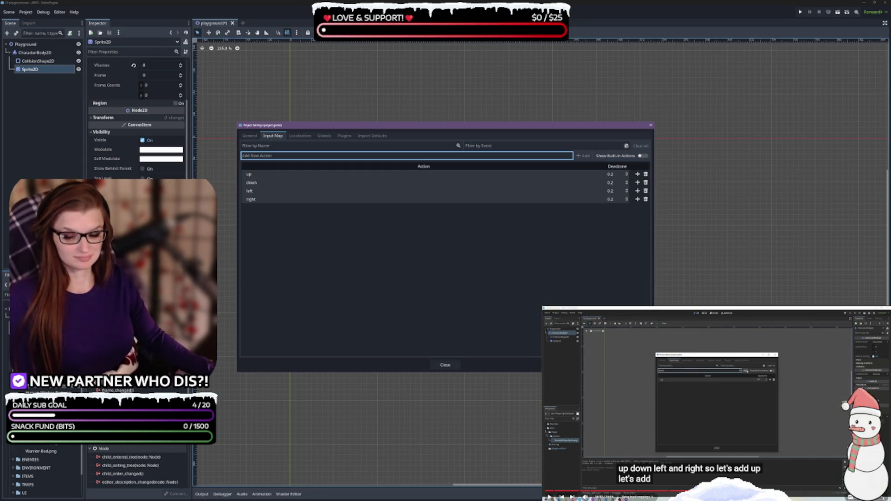
# Pause and resume the tutorial video being followed.
pyautogui.click(707, 428)
pyautogui.click(707, 428)
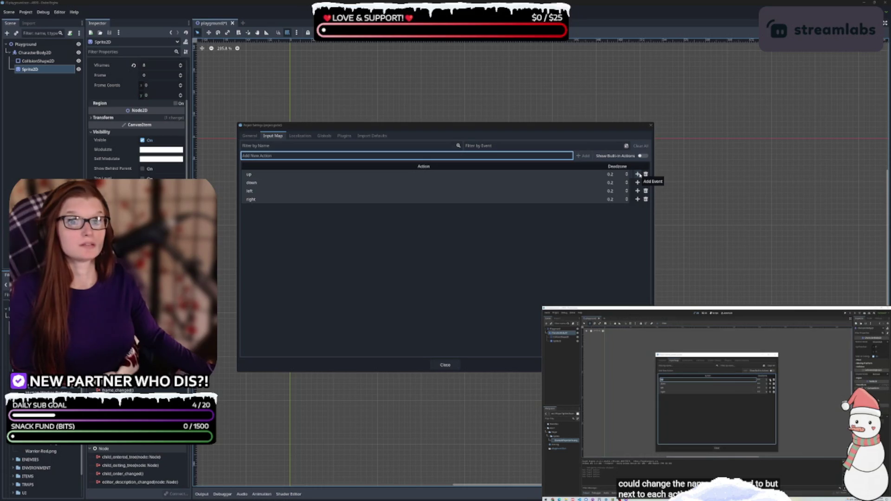
# Assign key W to up, S to down, A to left and D to right in the Input Map.
pyautogui.click(639, 174)
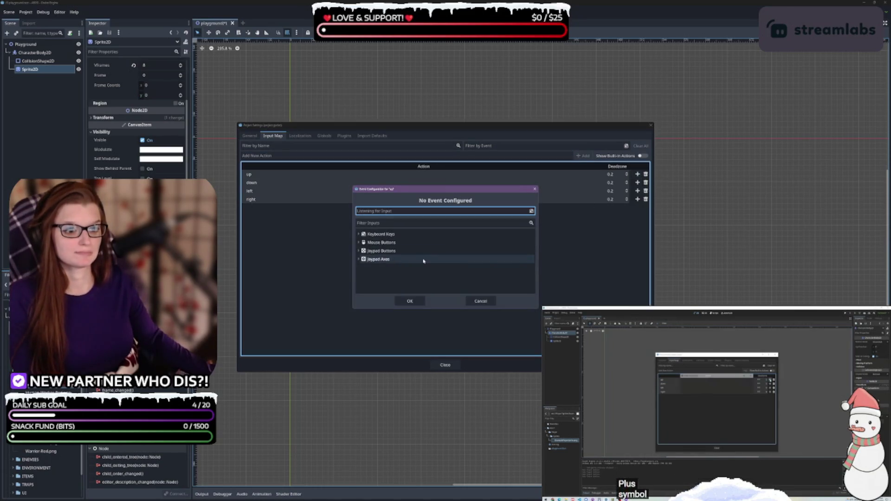
pyautogui.press('w')
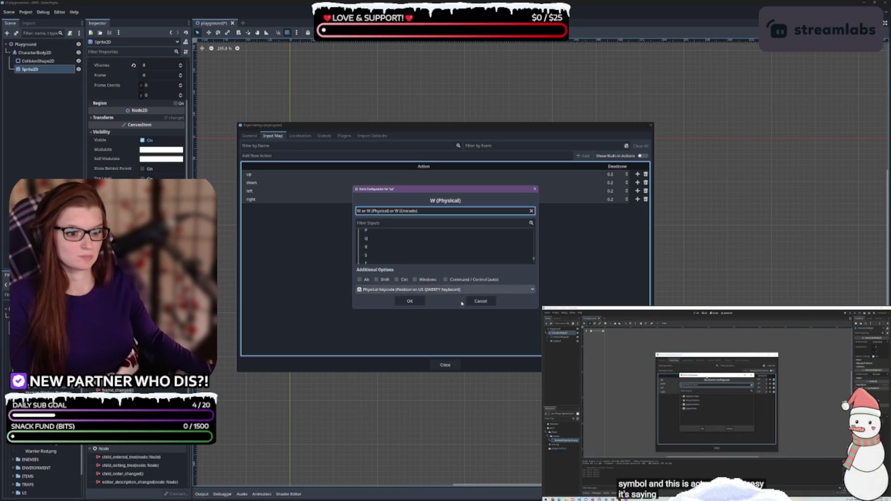
pyautogui.click(409, 303)
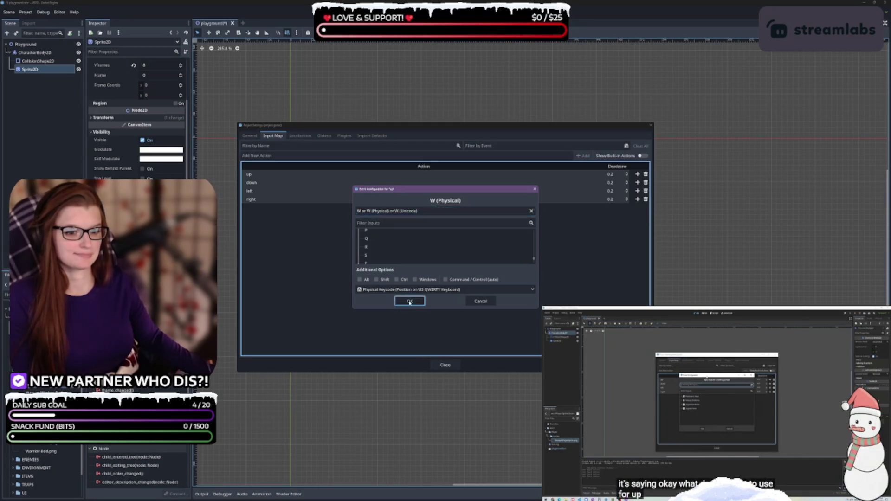
pyautogui.click(637, 191)
pyautogui.press('s')
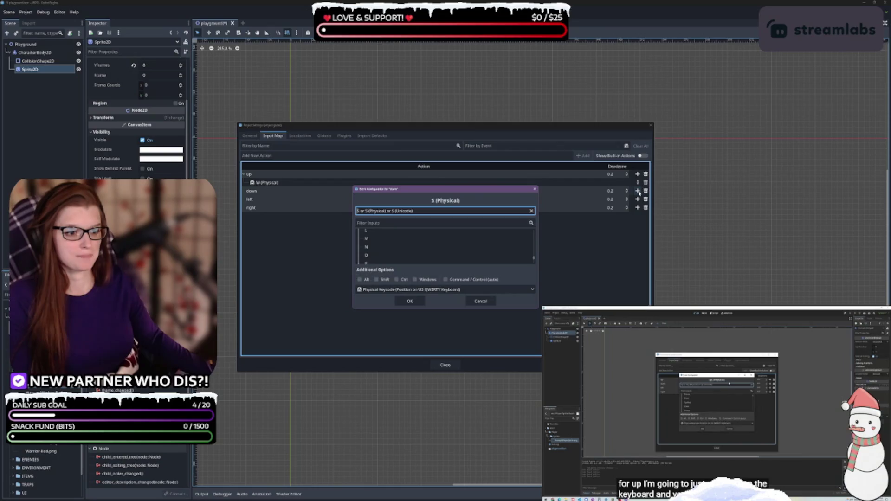
pyautogui.click(411, 302)
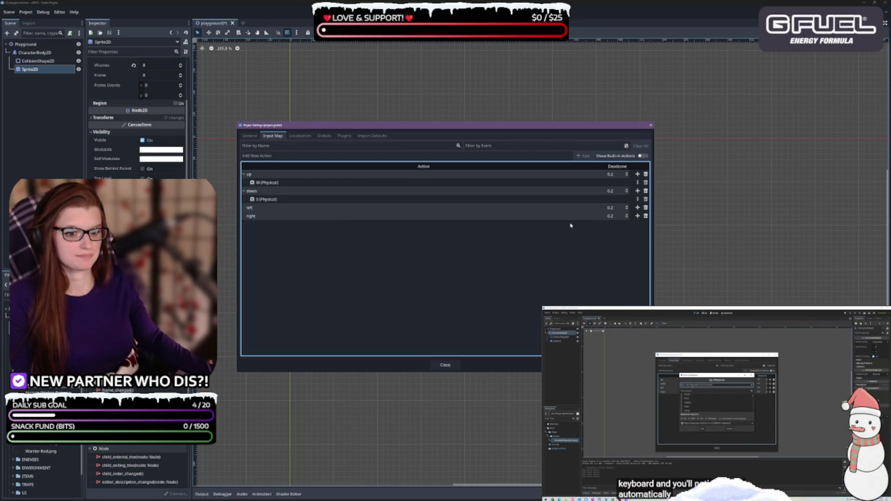
pyautogui.click(638, 207)
pyautogui.press('a')
pyautogui.click(410, 301)
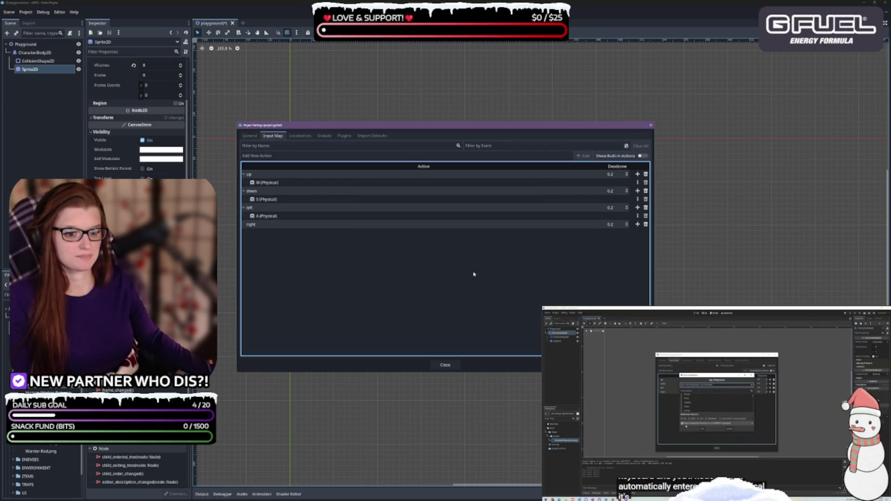
pyautogui.click(638, 224)
pyautogui.press('d')
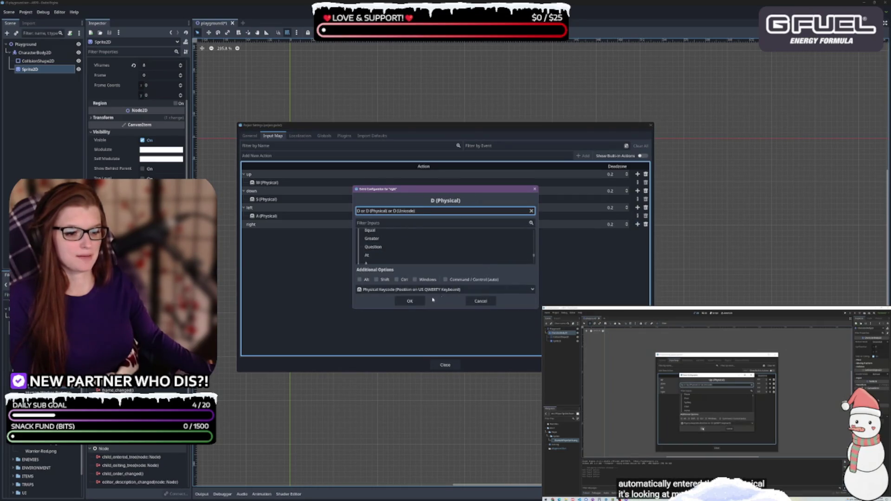
pyautogui.click(410, 300)
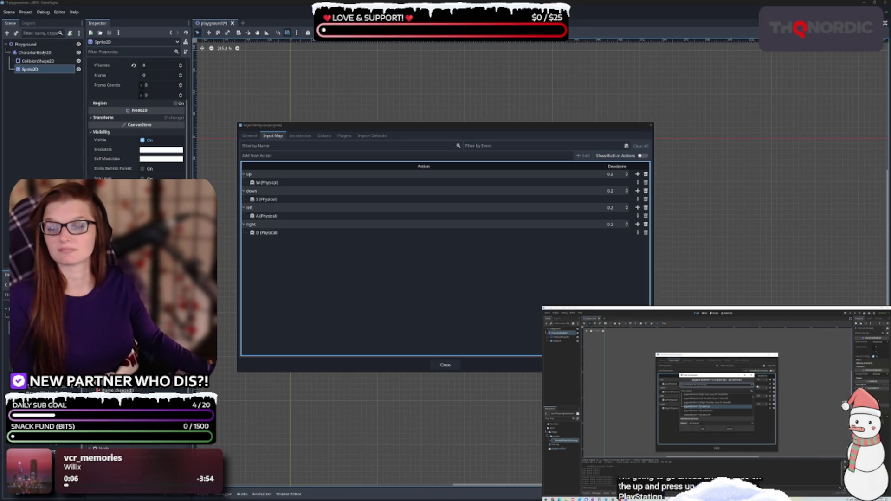
# Add left-stick up, down, left and right axis events to the four movement actions.
pyautogui.press('space')
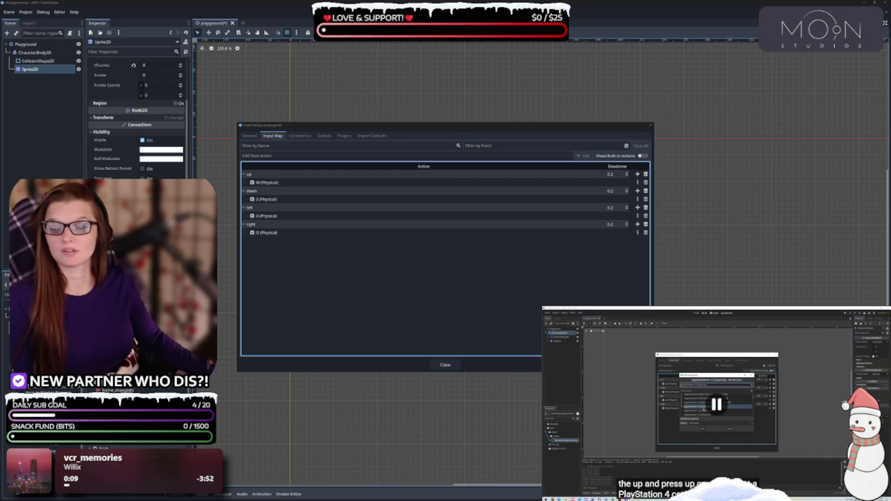
pyautogui.press('space')
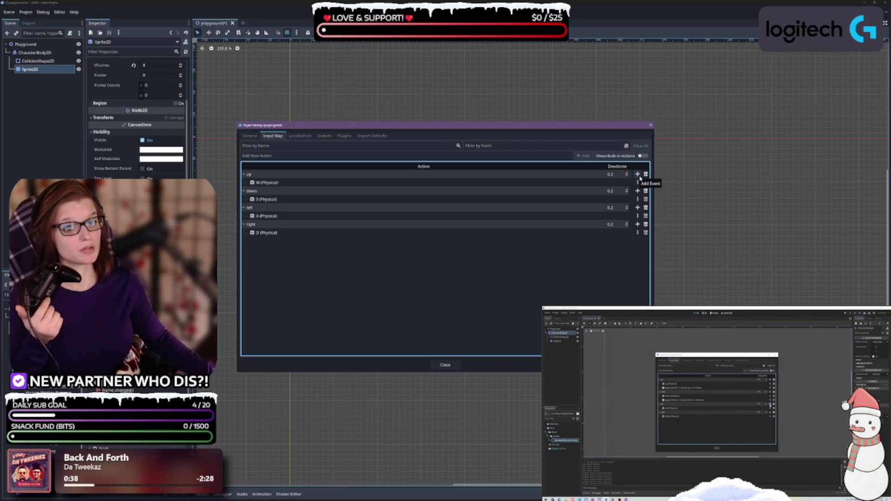
pyautogui.click(638, 174)
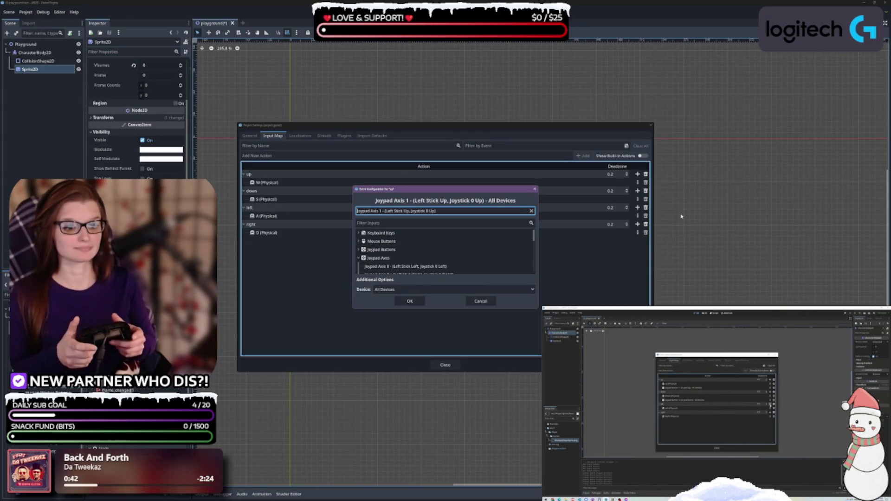
pyautogui.click(411, 302)
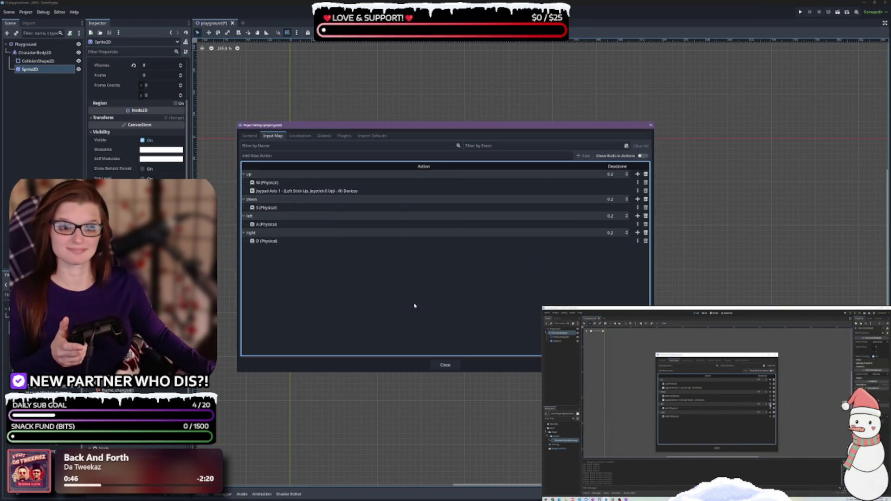
pyautogui.click(638, 199)
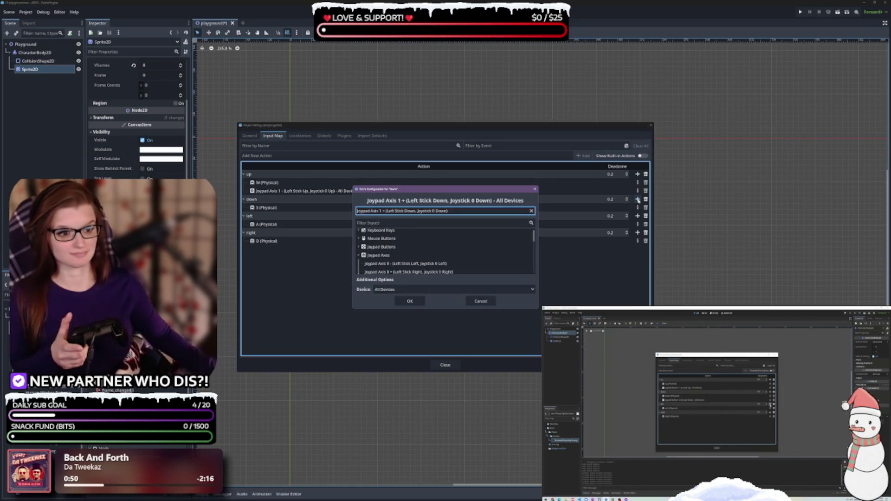
pyautogui.click(418, 301)
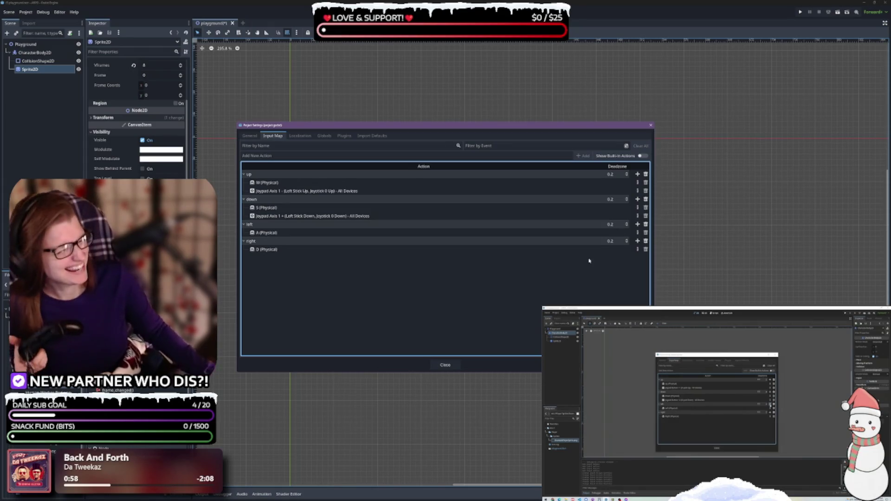
pyautogui.click(638, 225)
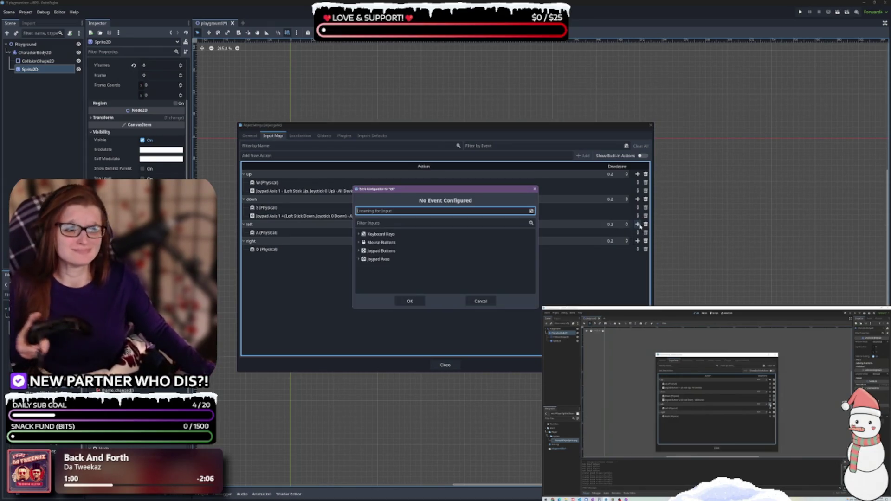
pyautogui.click(414, 304)
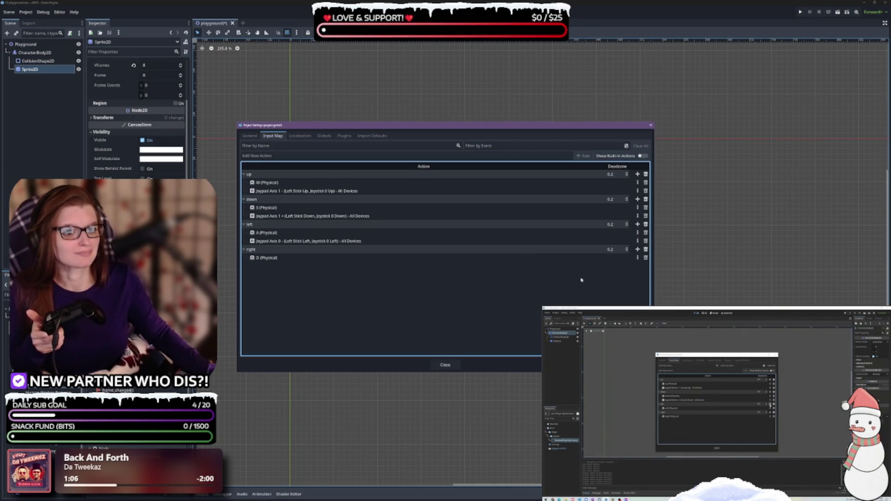
pyautogui.click(638, 249)
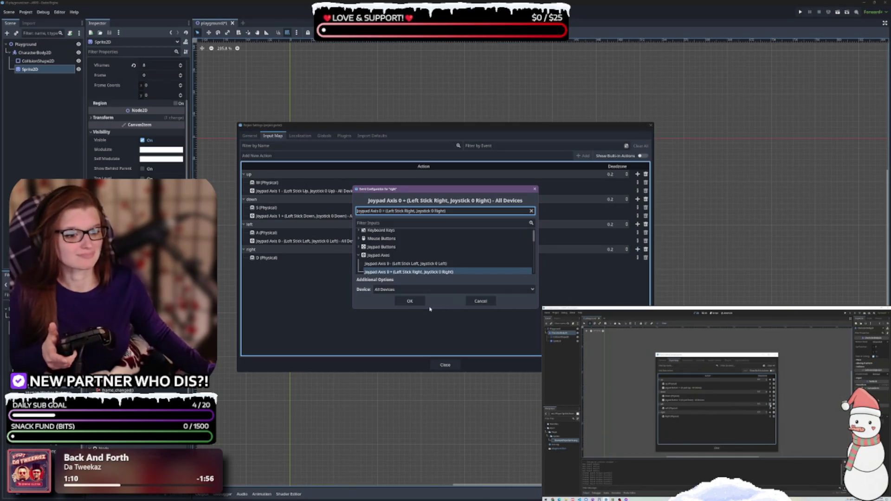
pyautogui.click(414, 306)
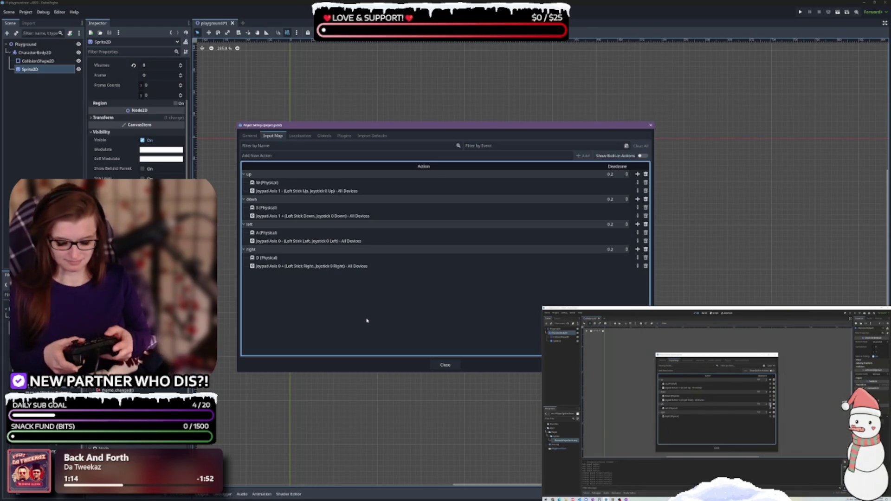
# Add D-pad Up, Down, Left and Right buttons to the up, down, left and right actions.
pyautogui.click(637, 175)
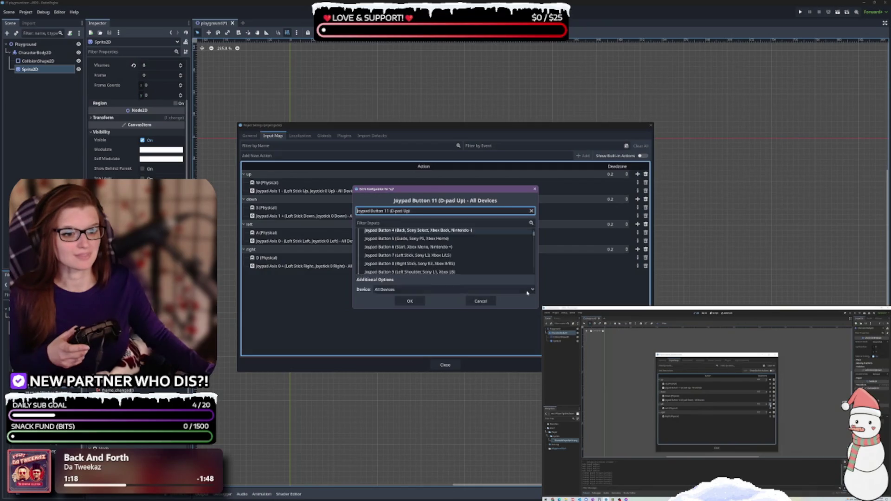
pyautogui.click(409, 301)
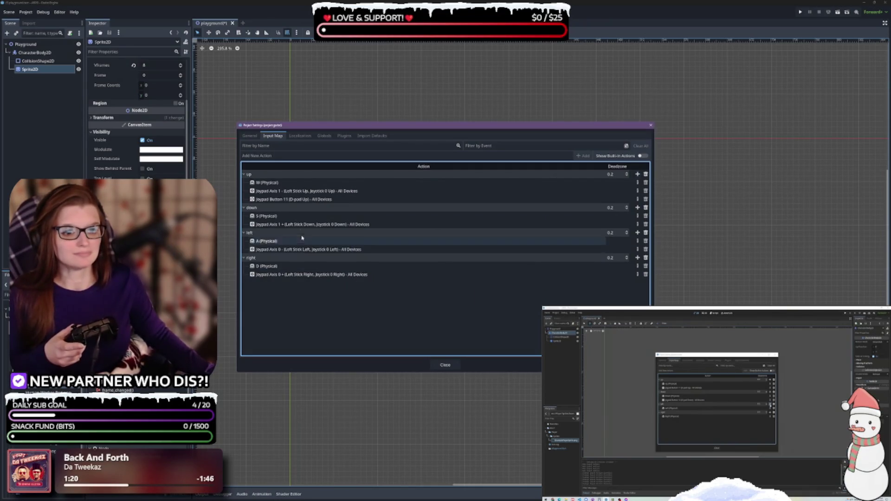
pyautogui.click(637, 207)
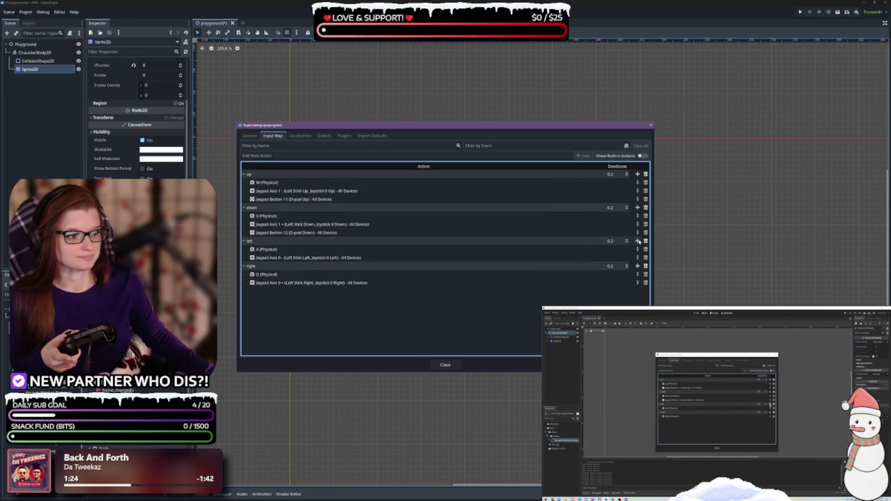
pyautogui.click(637, 241)
pyautogui.press('Return')
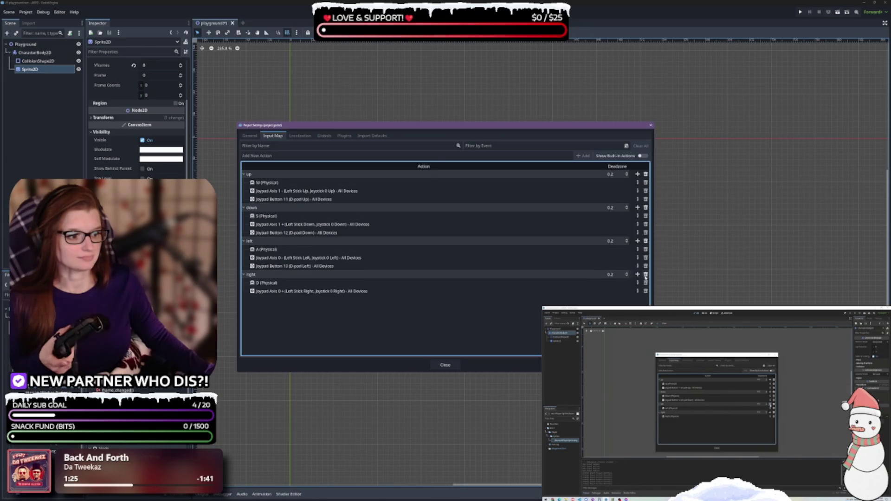
pyautogui.click(637, 274)
pyautogui.click(419, 302)
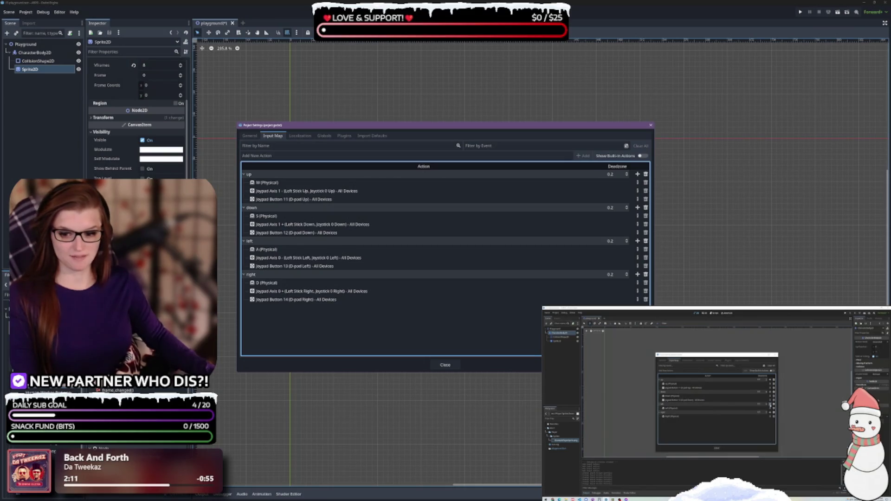
pyautogui.hotkey('alt', 'Tab')
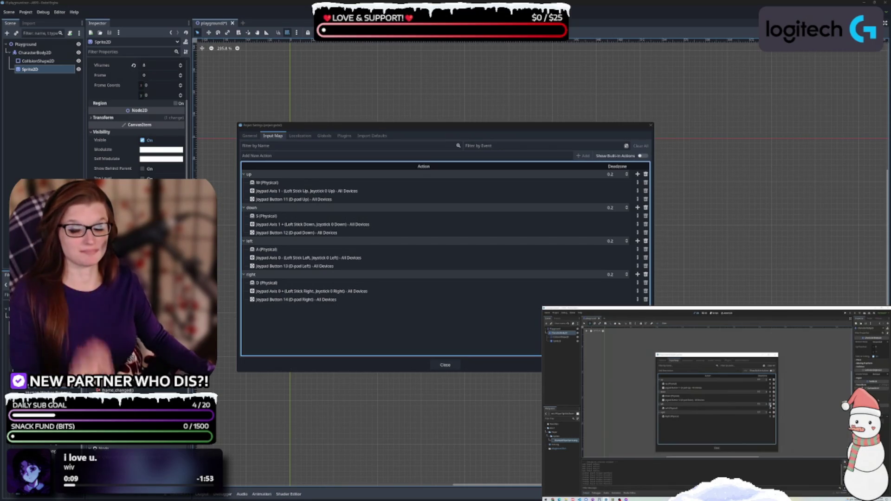
pyautogui.click(740, 401)
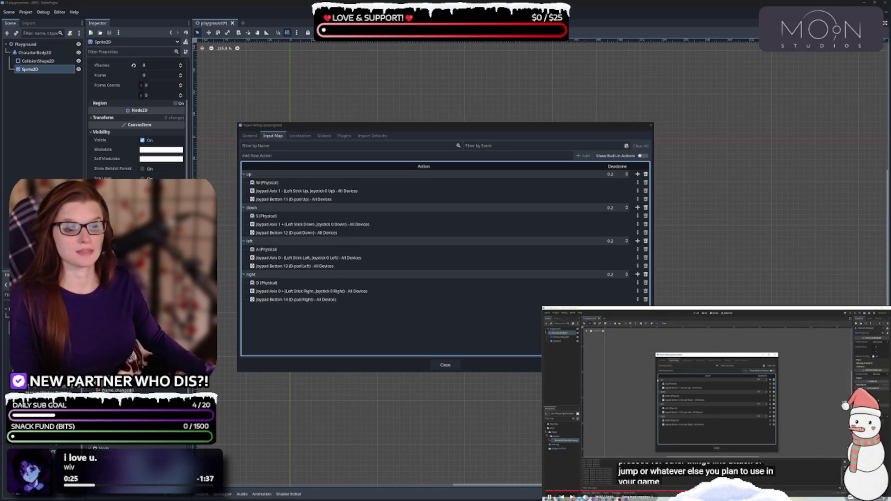
pyautogui.click(710, 404)
pyautogui.click(710, 405)
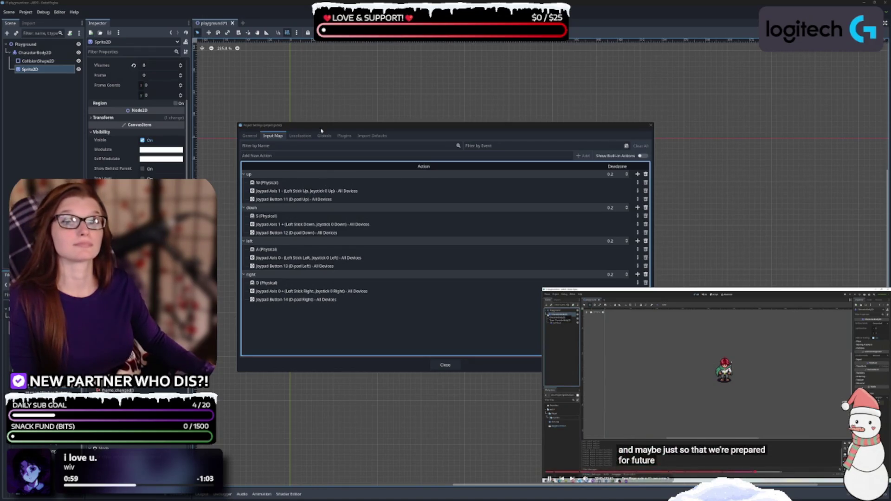
# Close Project Settings, rename CharacterBody2D to PlayerCharacter, and choose Save Branch as Scene.
pyautogui.click(445, 364)
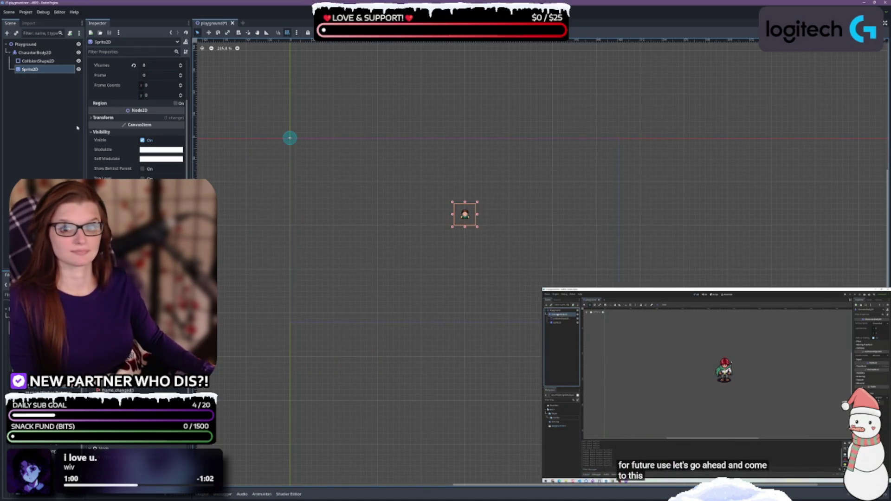
pyautogui.click(41, 53)
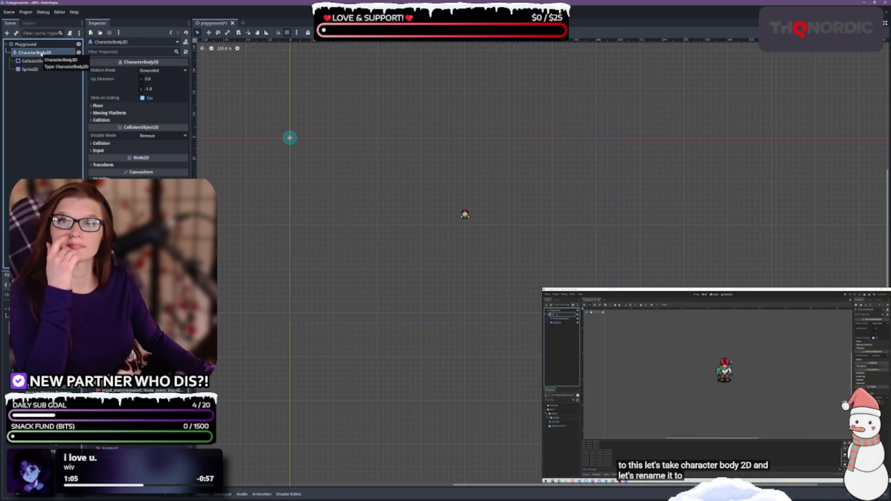
pyautogui.doubleClick(42, 52)
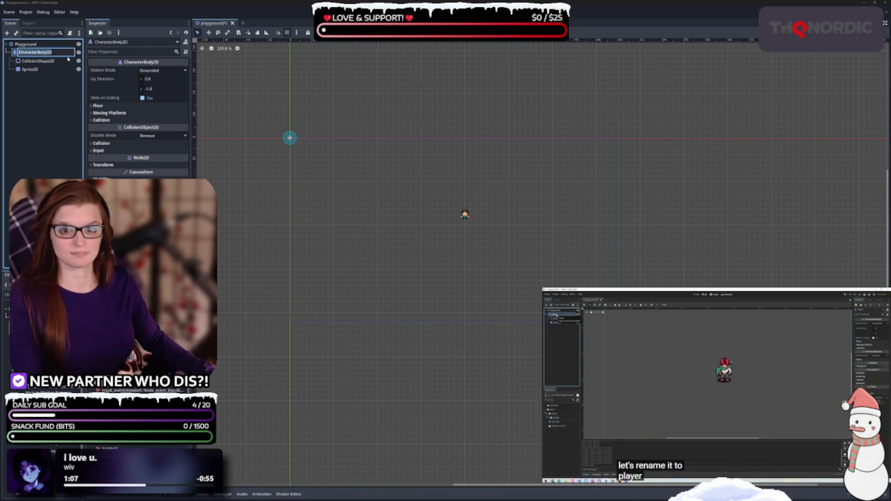
pyautogui.write('Player')
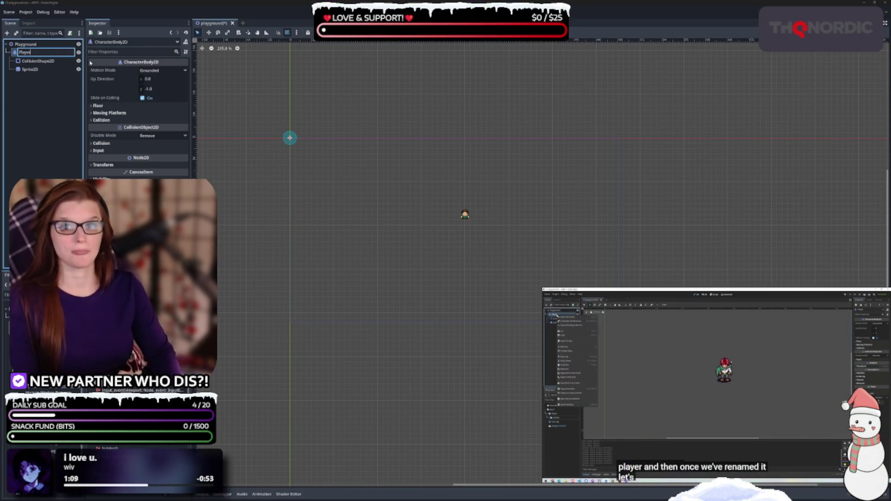
pyautogui.write('Character')
pyautogui.press('Return')
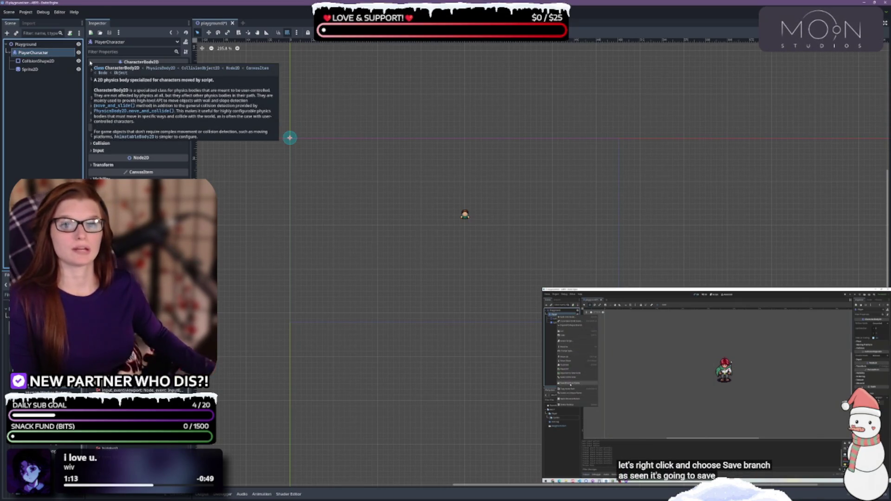
pyautogui.rightClick(46, 54)
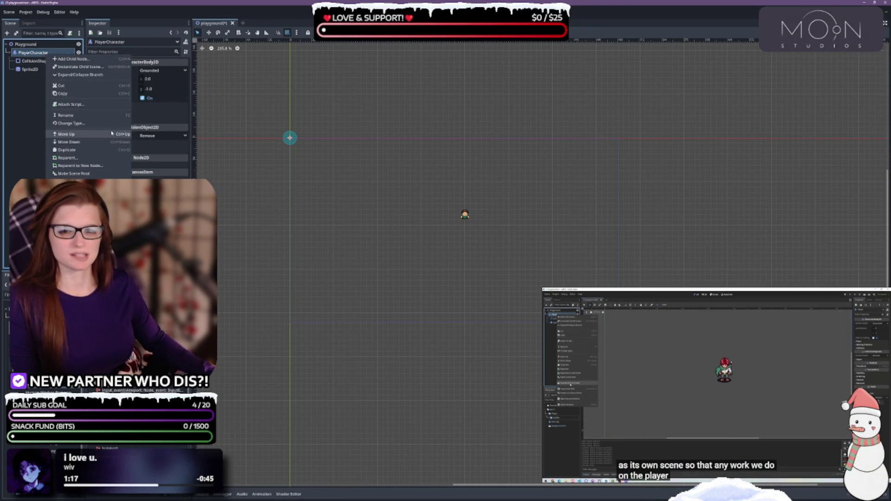
pyautogui.click(74, 185)
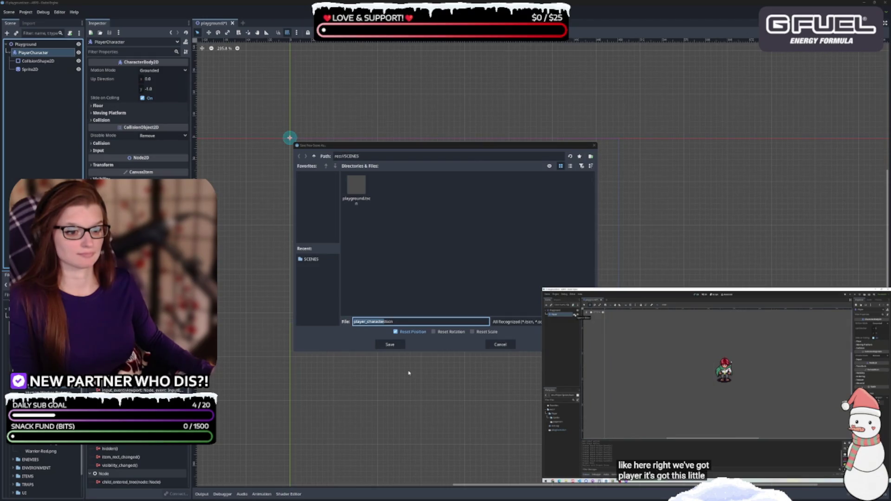
# Save the branch as player_character.tscn in res://SCENES and find it in the FileSystem dock.
pyautogui.click(397, 348)
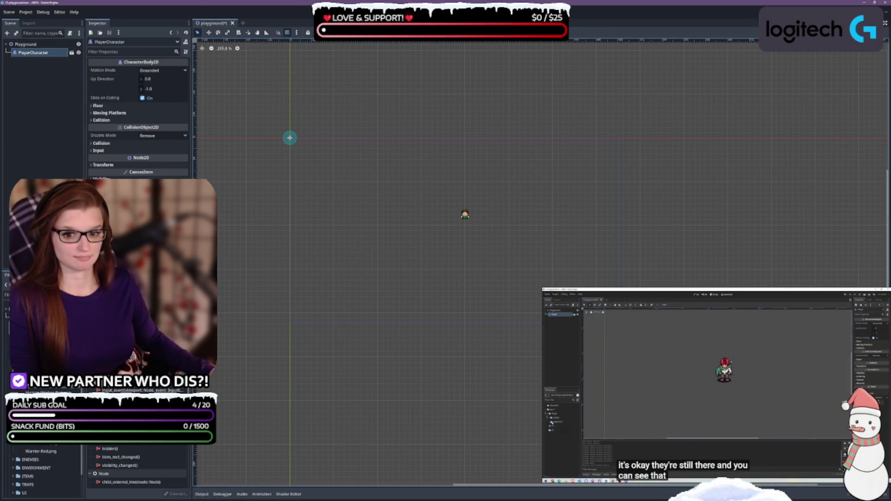
pyautogui.click(41, 318)
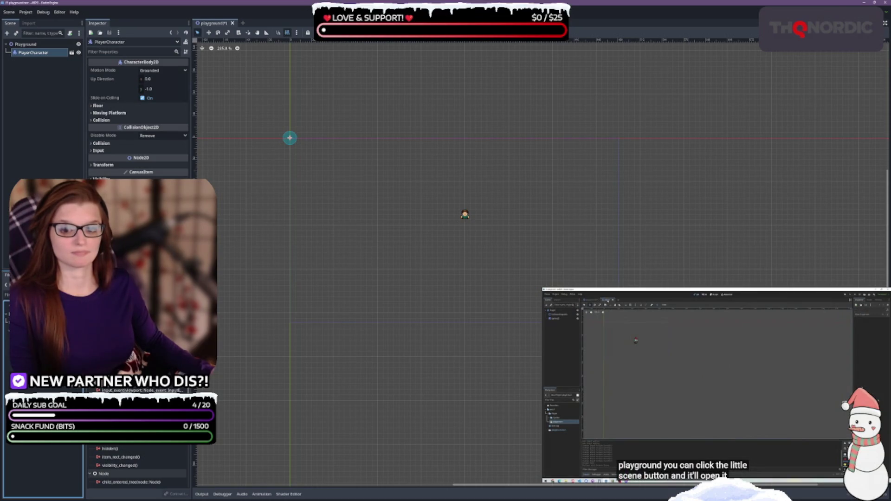
pyautogui.click(71, 53)
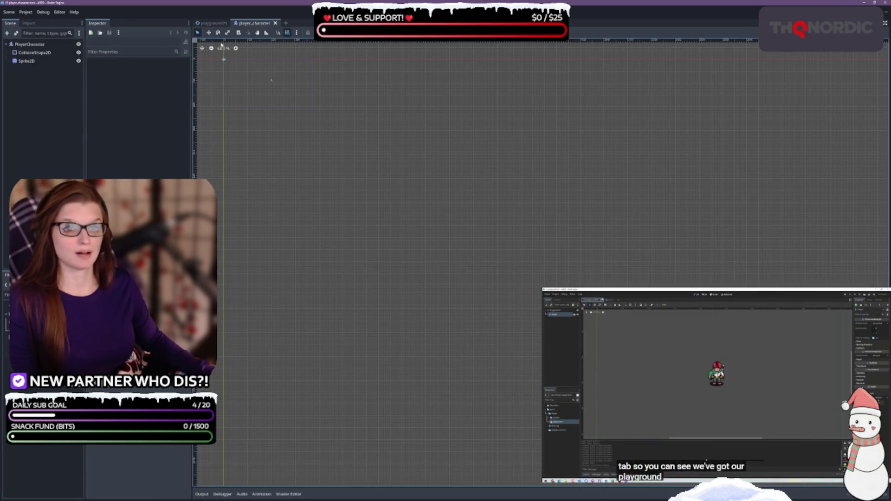
pyautogui.scroll(5, 332, 146)
pyautogui.scroll(1, 333, 166)
pyautogui.moveTo(334, 185); pyautogui.dragTo(374, 221)
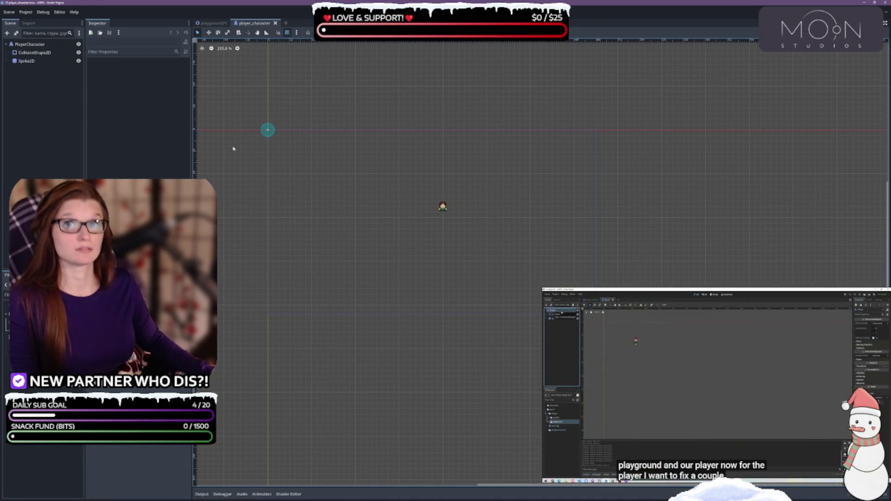
pyautogui.scroll(2, 352, 227)
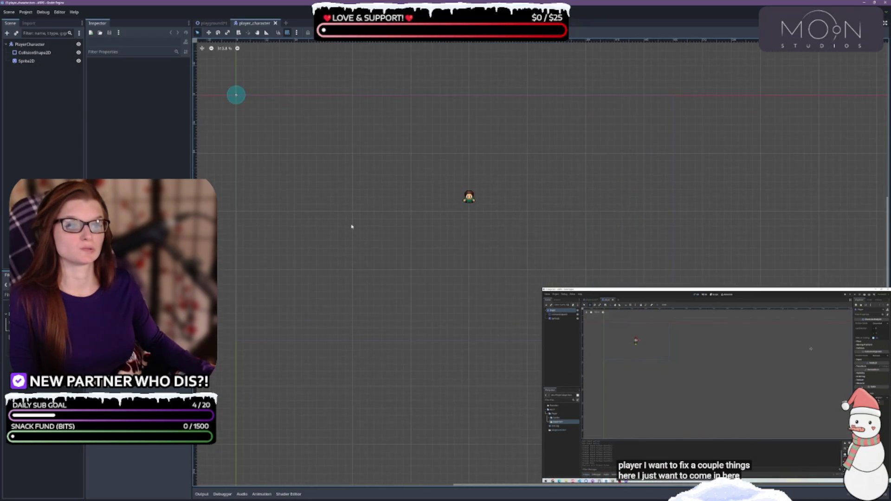
pyautogui.moveTo(351, 226); pyautogui.dragTo(403, 259)
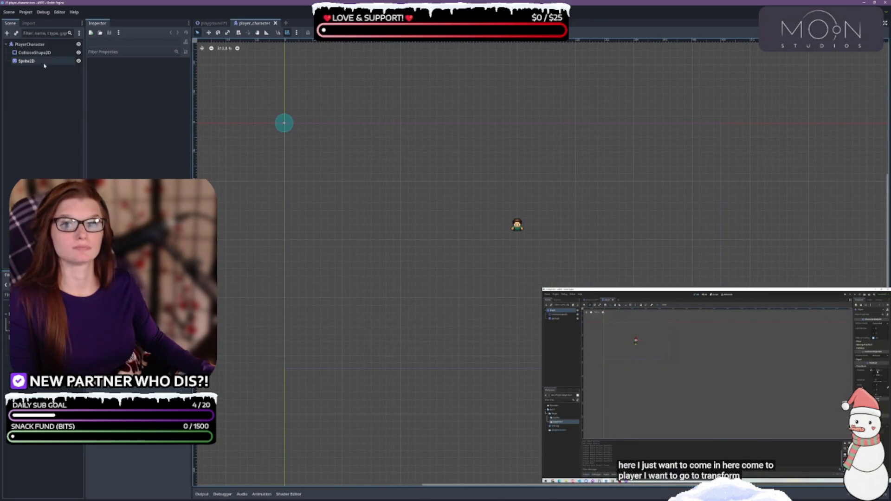
pyautogui.click(36, 45)
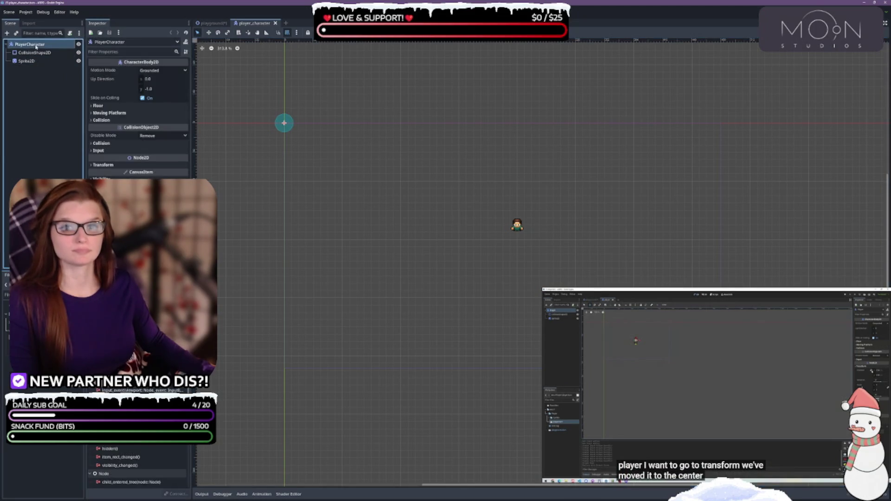
pyautogui.click(122, 165)
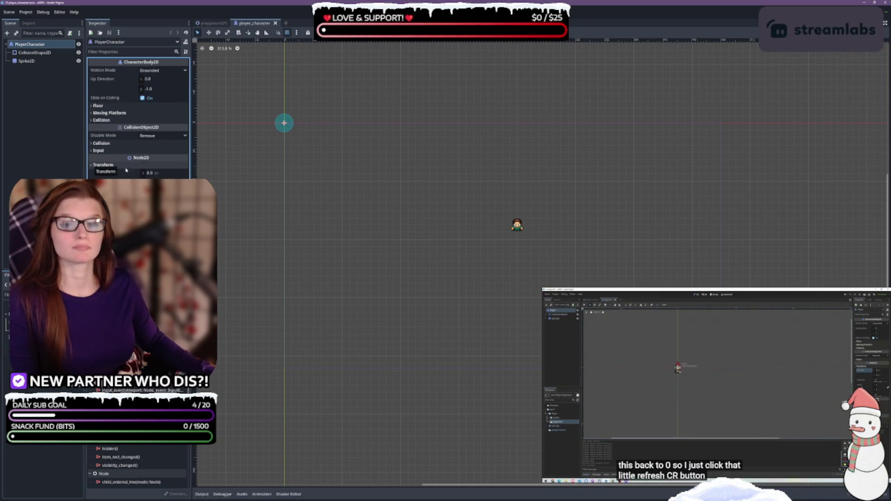
pyautogui.click(732, 393)
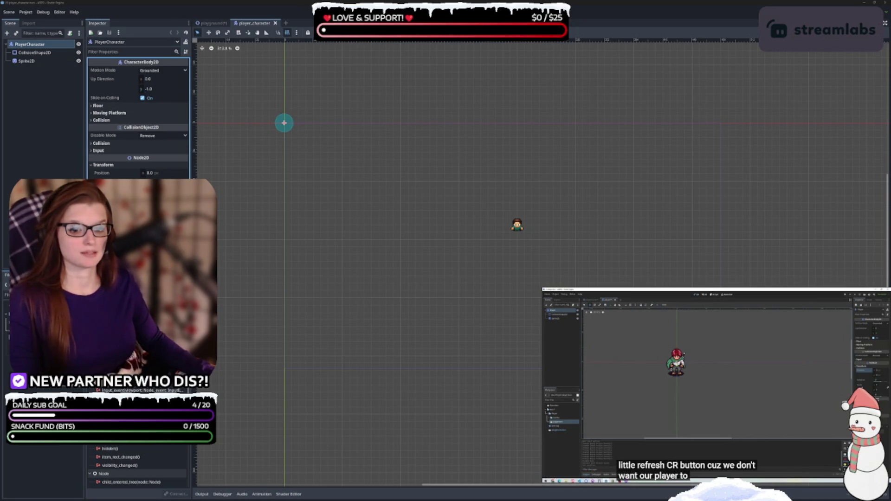
pyautogui.click(46, 61)
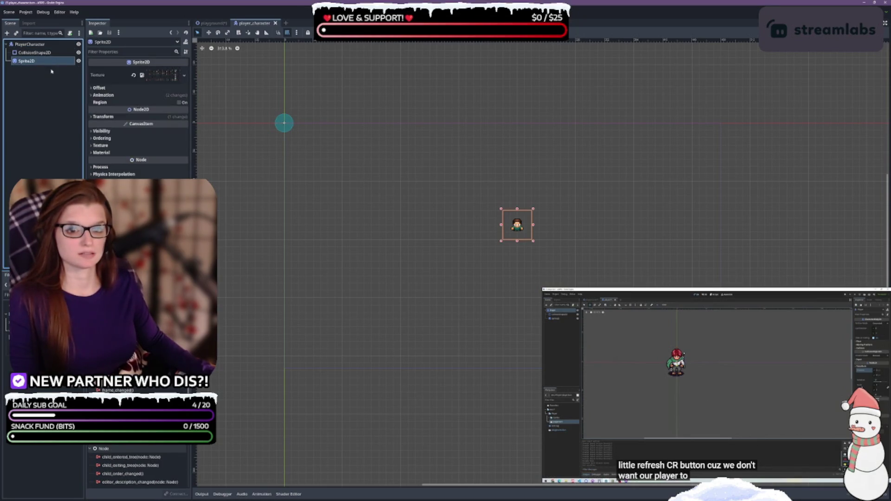
pyautogui.click(91, 117)
pyautogui.click(136, 125)
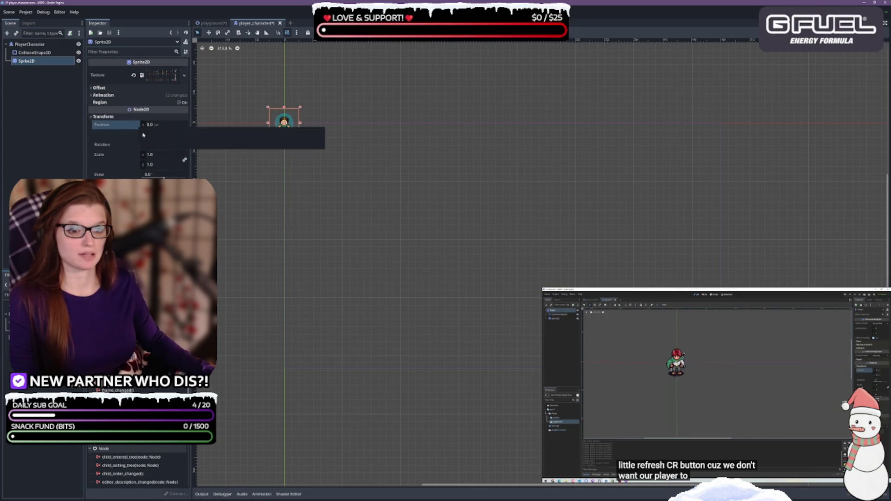
pyautogui.click(30, 52)
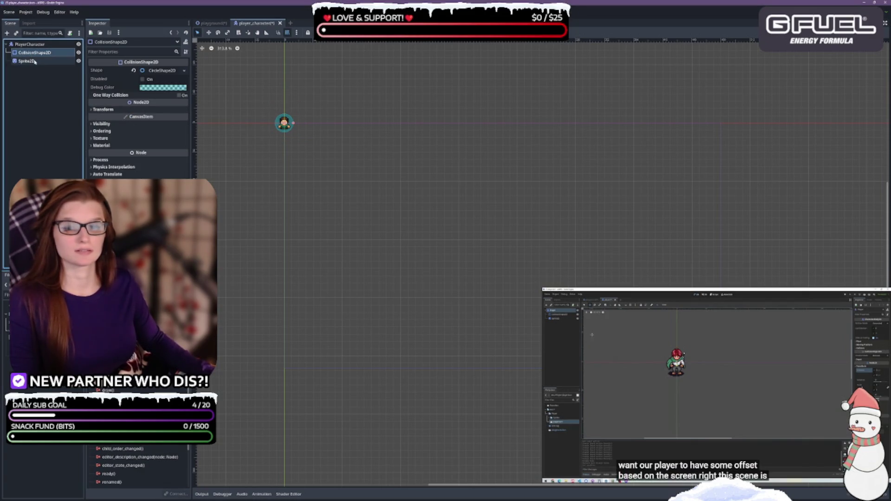
pyautogui.click(34, 61)
pyautogui.click(40, 46)
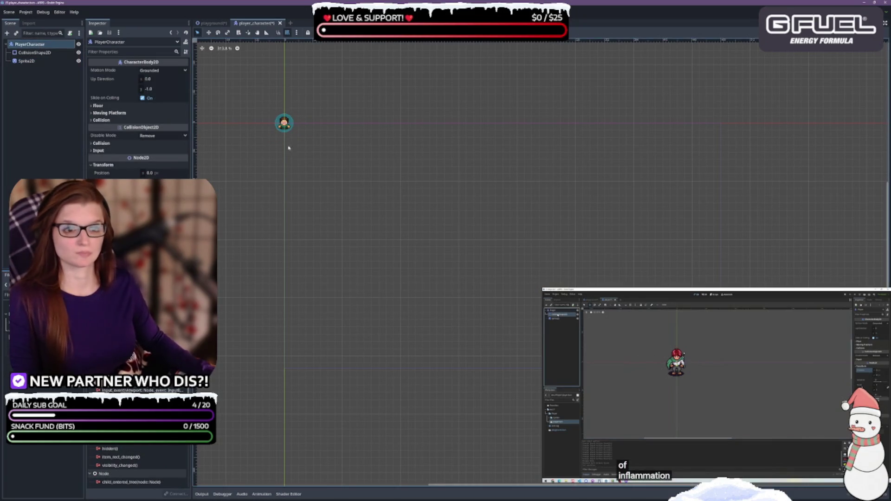
pyautogui.scroll(5, 325, 148)
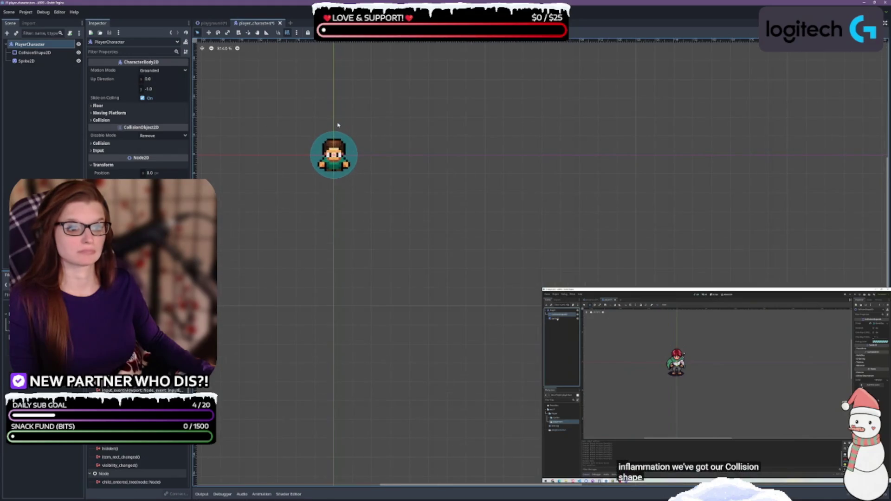
pyautogui.click(56, 116)
pyautogui.click(268, 149)
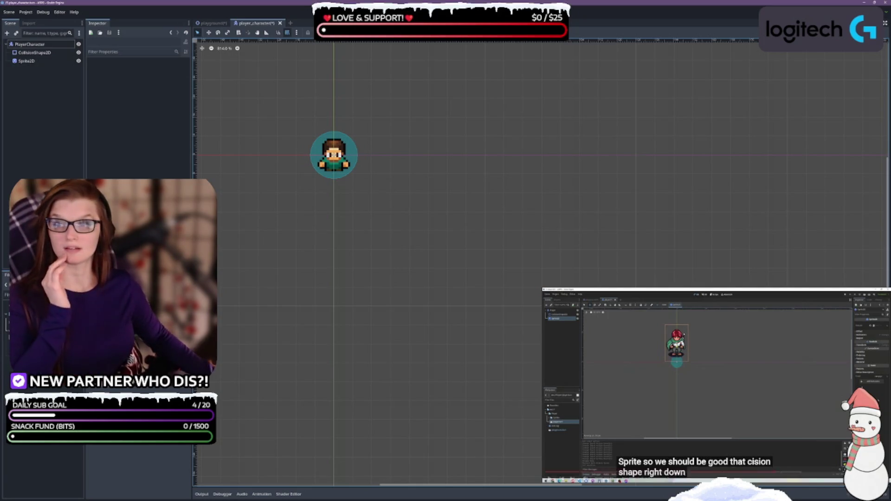
pyautogui.click(736, 355)
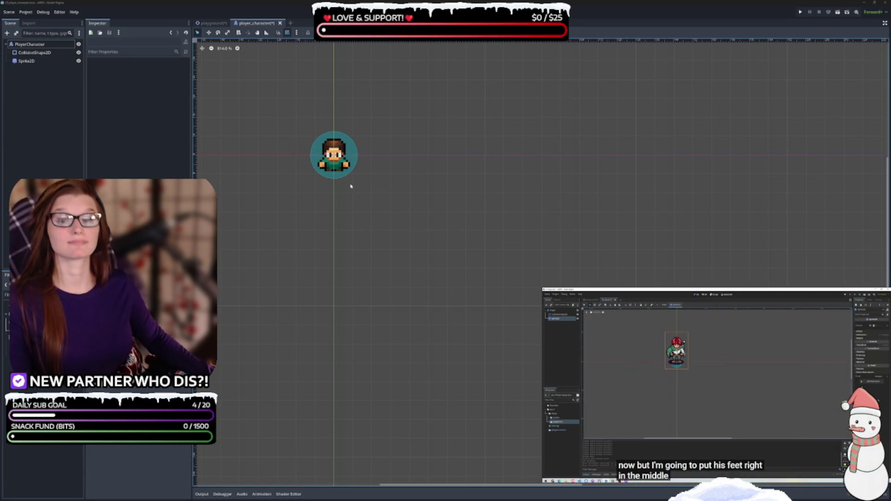
# Drag Sprite2D up to position y -8 so the feet sit at the collision circle's centre.
pyautogui.scroll(1, 334, 166)
pyautogui.click(26, 60)
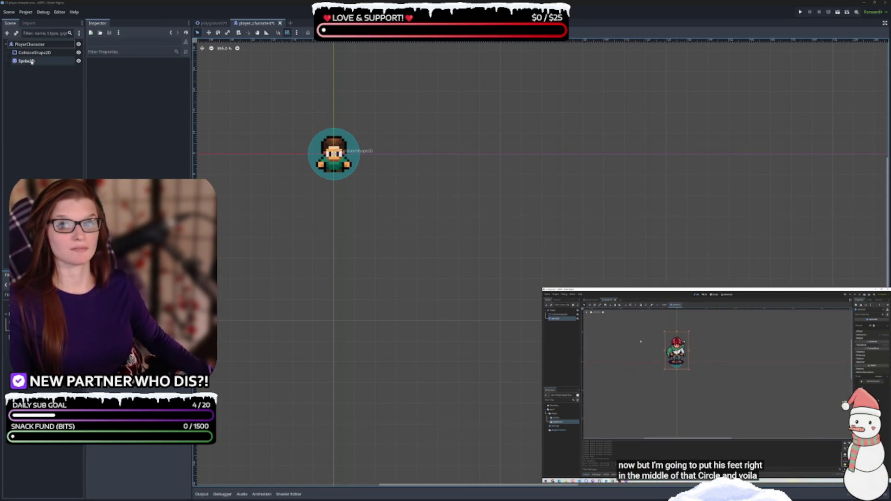
pyautogui.moveTo(352, 173); pyautogui.dragTo(351, 152)
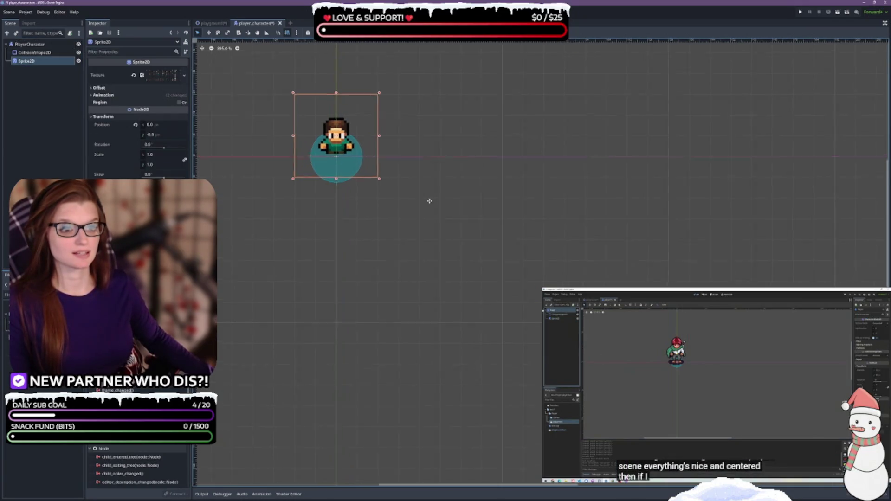
pyautogui.moveTo(428, 200); pyautogui.dragTo(469, 239)
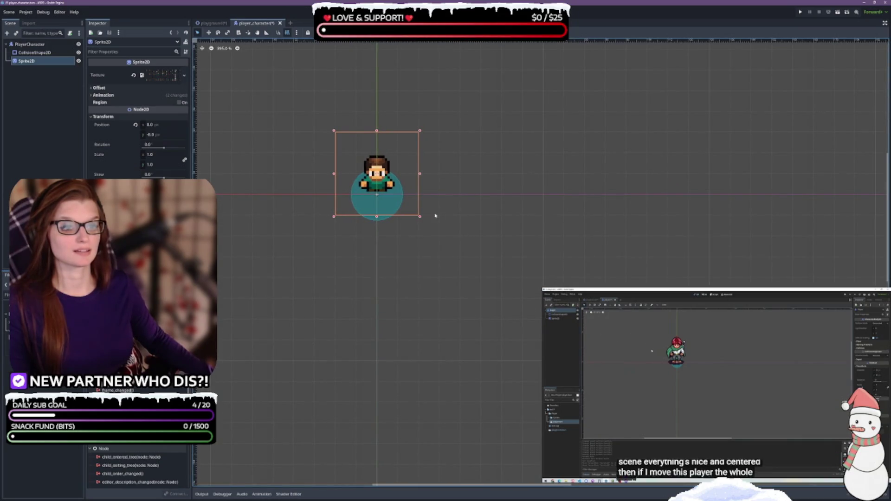
pyautogui.click(727, 384)
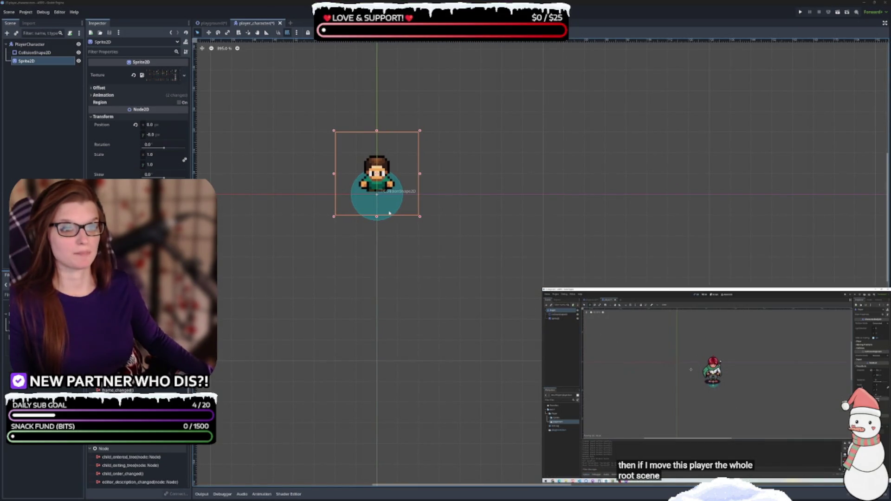
# Enable Use Smart Snap and bring up Configure Snap, showing an 8 px grid and 15° rotation step.
pyautogui.scroll(5, 388, 211)
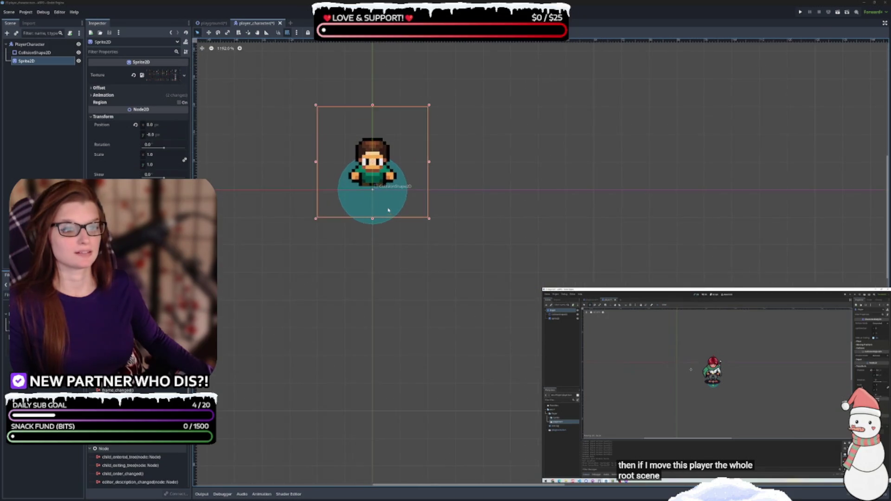
pyautogui.click(296, 33)
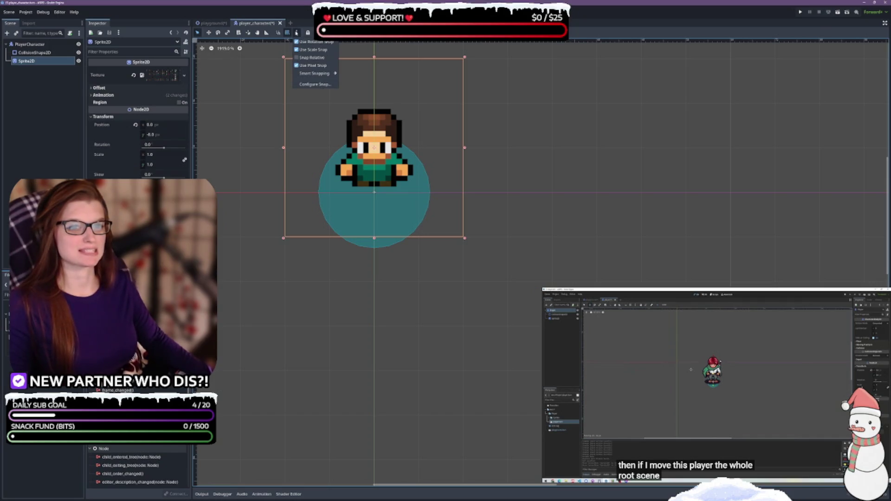
pyautogui.click(296, 33)
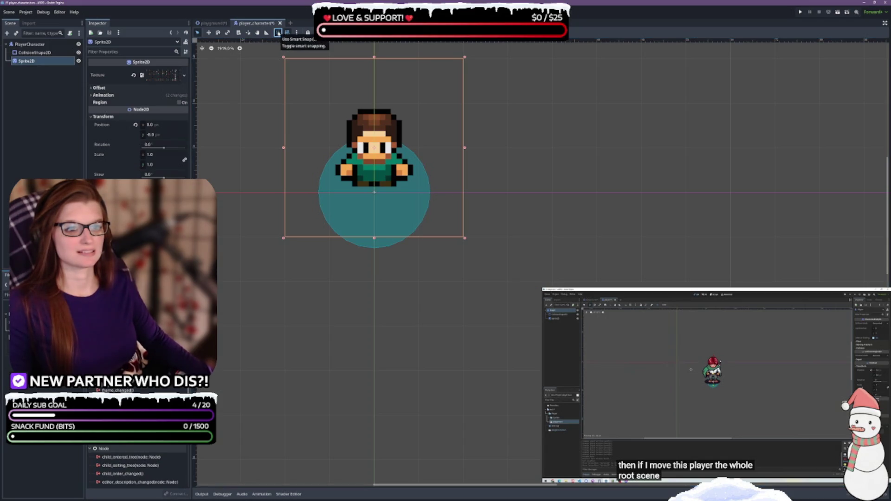
pyautogui.click(278, 32)
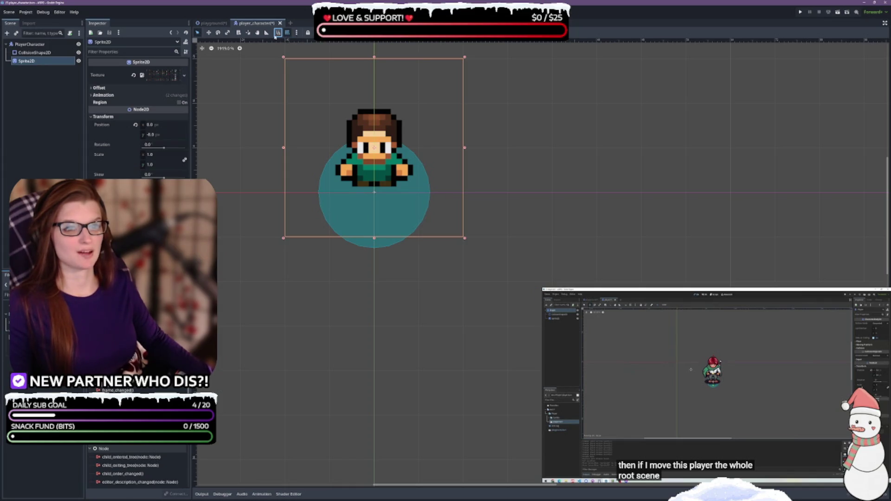
pyautogui.click(296, 32)
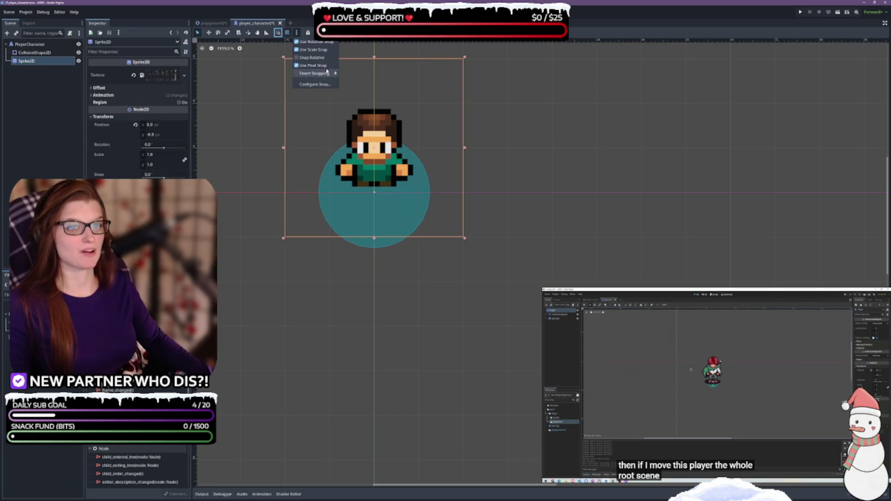
pyautogui.moveTo(326, 74)
pyautogui.click(320, 84)
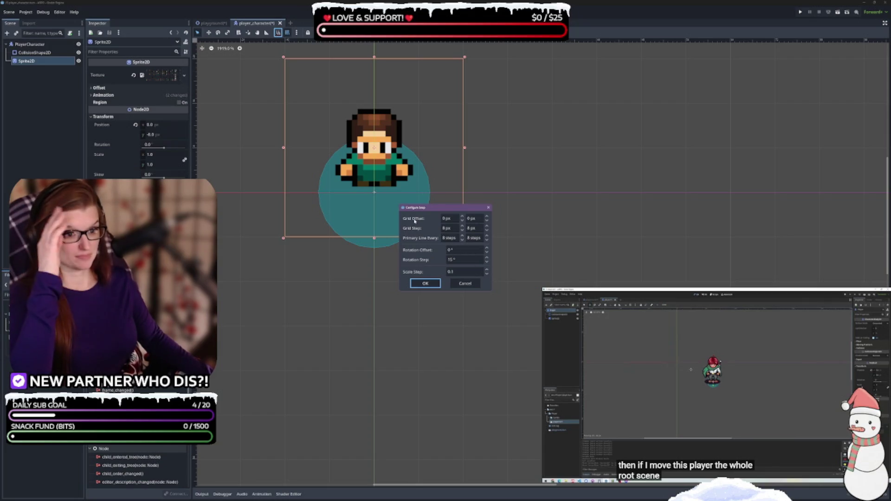
# Set the Configure Snap grid step to 1 px and the rotation step to 5 degrees.
pyautogui.click(463, 232)
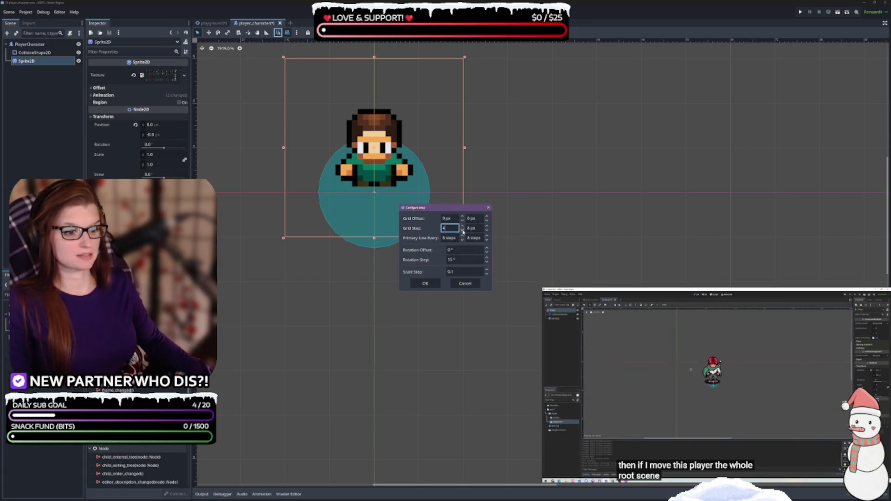
pyautogui.press('Tab')
pyautogui.write('1')
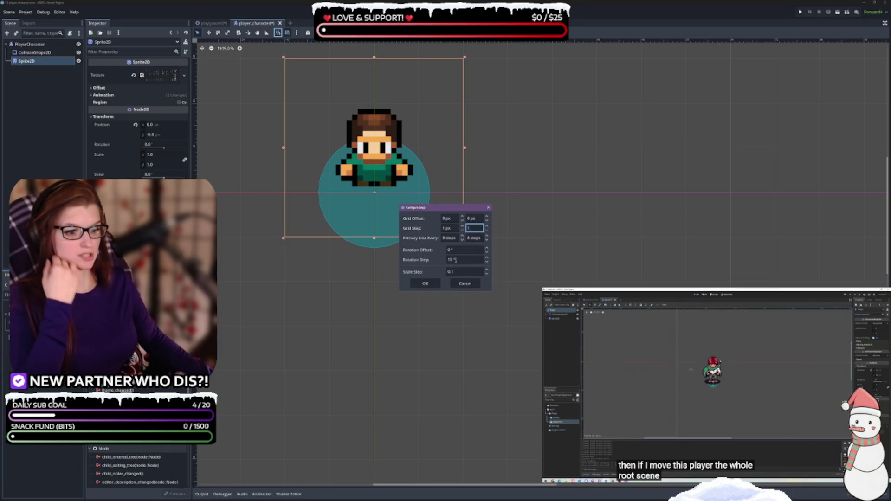
pyautogui.click(471, 260)
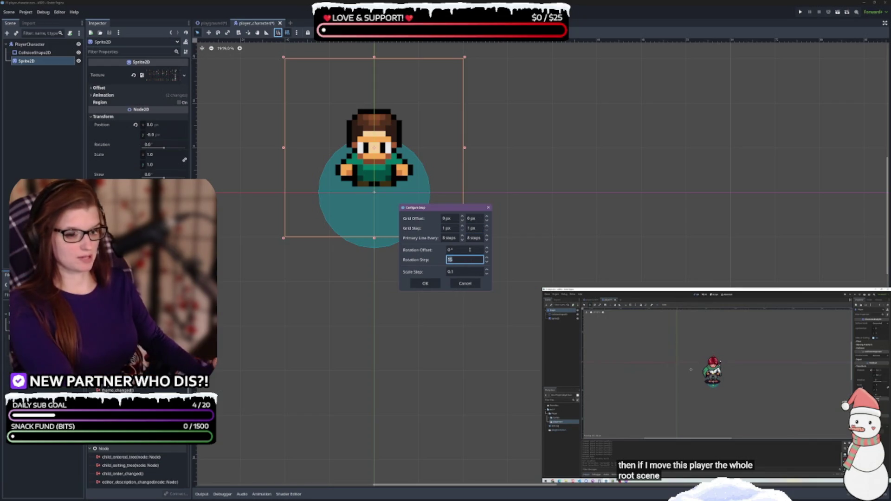
pyautogui.write('5')
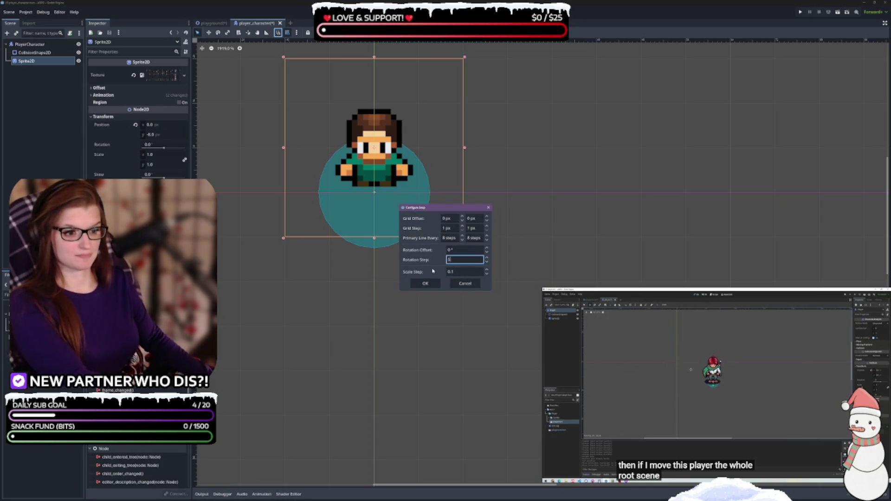
pyautogui.click(438, 283)
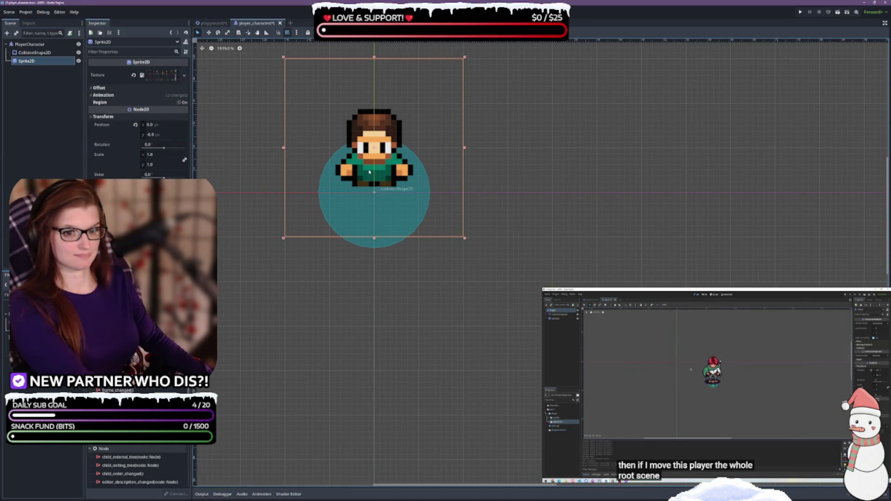
# Nudge Sprite2D down 1 pixel, then drag the CollisionShape2D circle up to centre it on the character.
pyautogui.moveTo(377, 176); pyautogui.dragTo(378, 181)
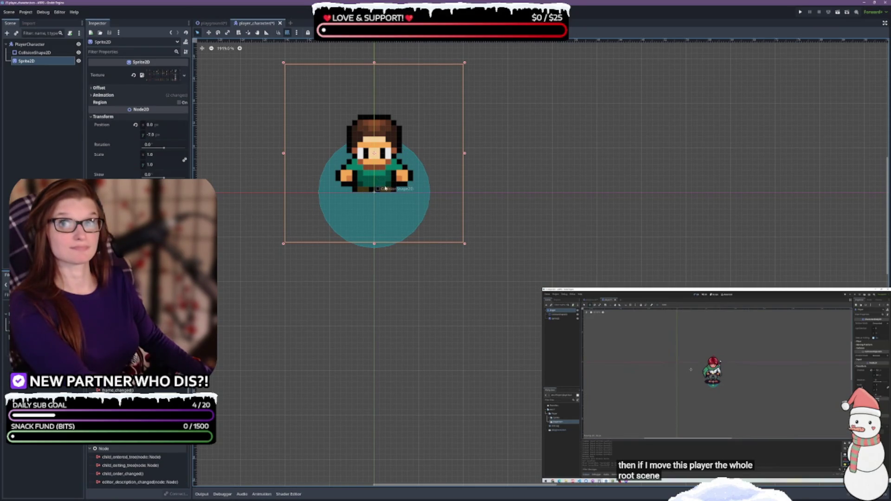
pyautogui.click(37, 55)
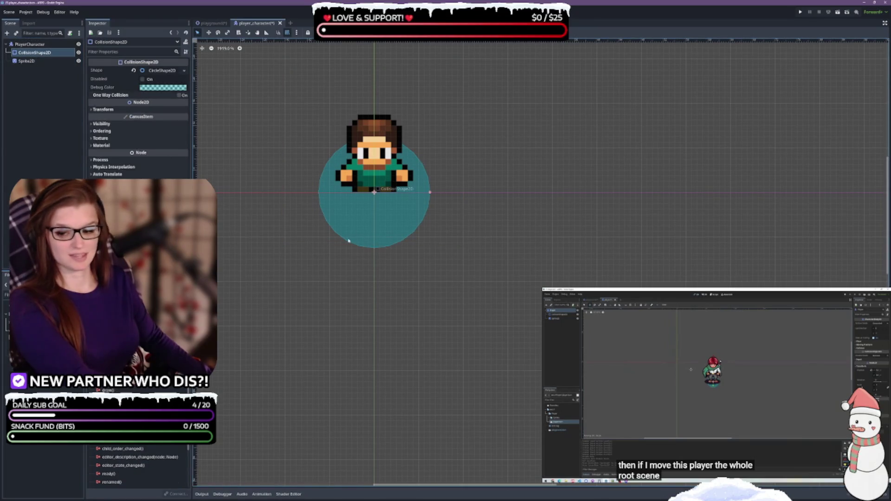
pyautogui.moveTo(392, 218); pyautogui.dragTo(388, 184)
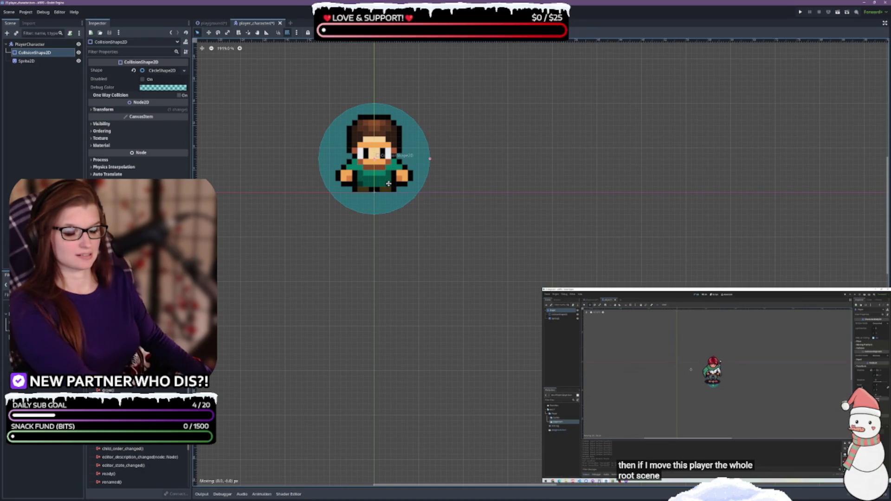
pyautogui.moveTo(388, 183); pyautogui.dragTo(390, 181)
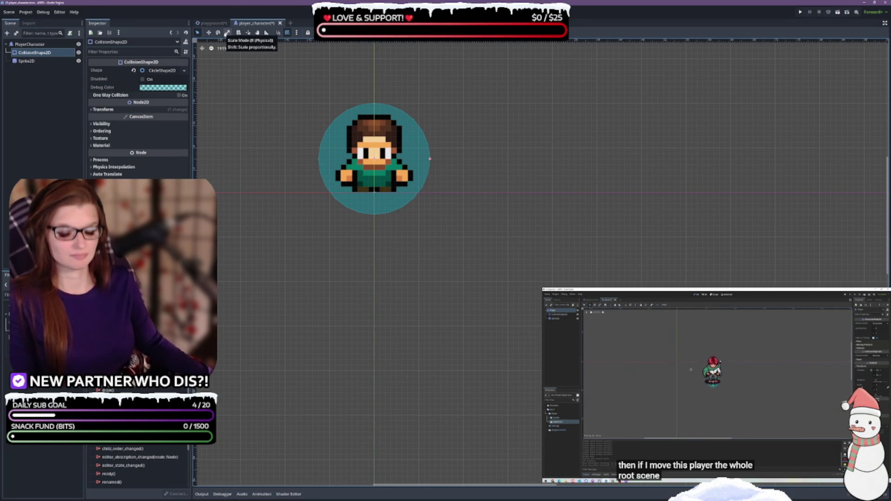
# Stretch the collision circle in scale mode, then reset its Transform scale and try 0.2.
pyautogui.click(227, 33)
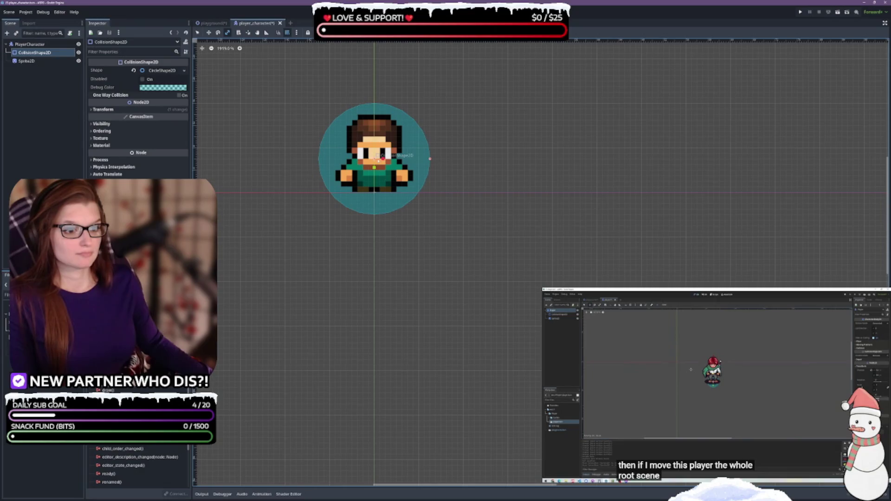
pyautogui.moveTo(390, 172)
pyautogui.mouseDown()
pyautogui.moveTo(500, 263)
pyautogui.moveTo(485, 162)
pyautogui.moveTo(454, 199)
pyautogui.moveTo(377, 157)
pyautogui.moveTo(300, 159)
pyautogui.moveTo(381, 154)
pyautogui.mouseUp()
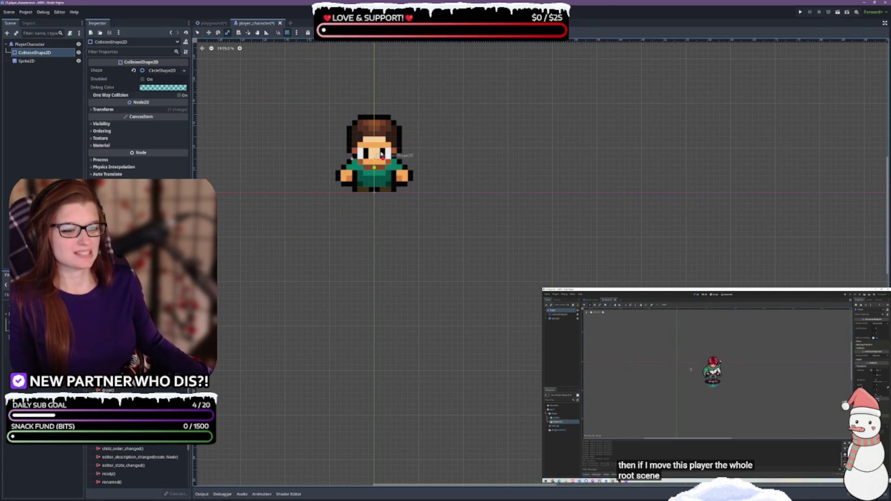
pyautogui.click(115, 111)
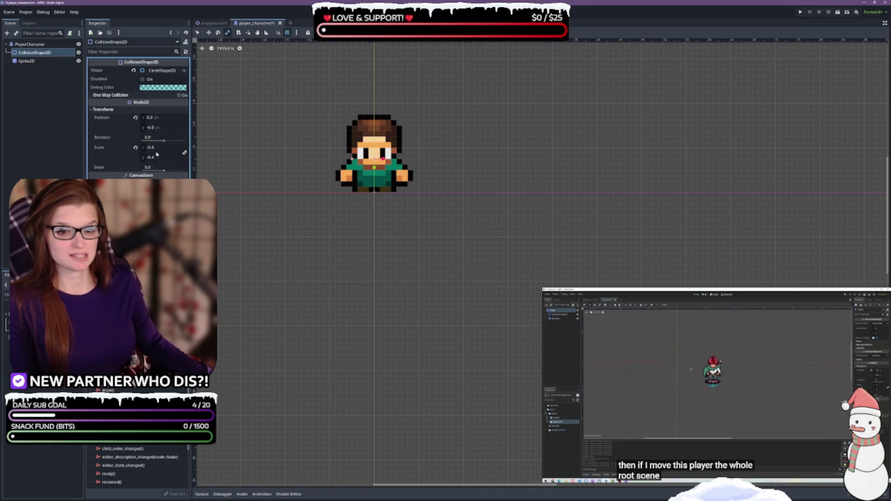
pyautogui.click(135, 148)
pyautogui.click(162, 148)
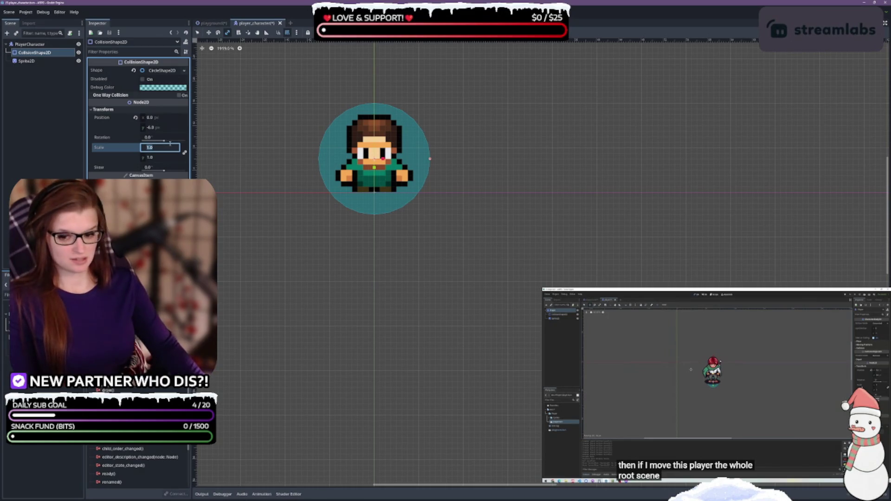
pyautogui.write('0.2')
pyautogui.press('Return')
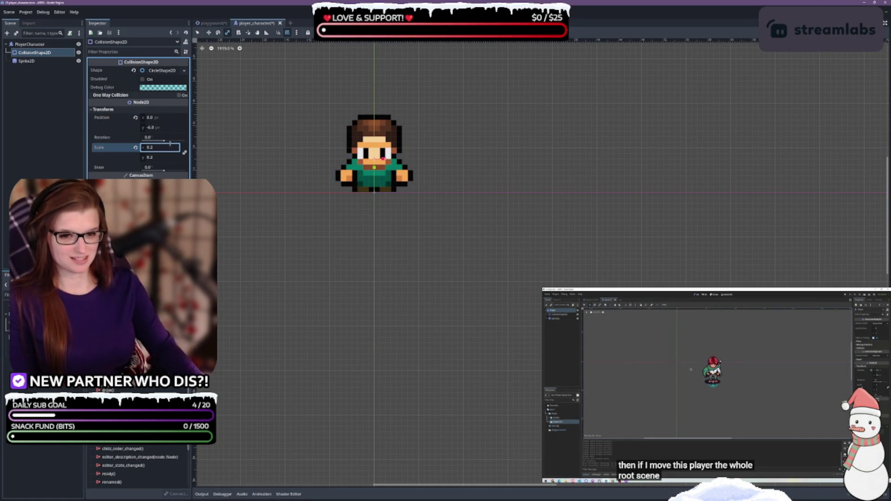
# Try collision shape scales of 0.5, 0.75 and 0.8, settling on 0.5.
pyautogui.moveTo(170, 144); pyautogui.dragTo(153, 145)
pyautogui.click(165, 147)
pyautogui.write('0.5')
pyautogui.press('Return')
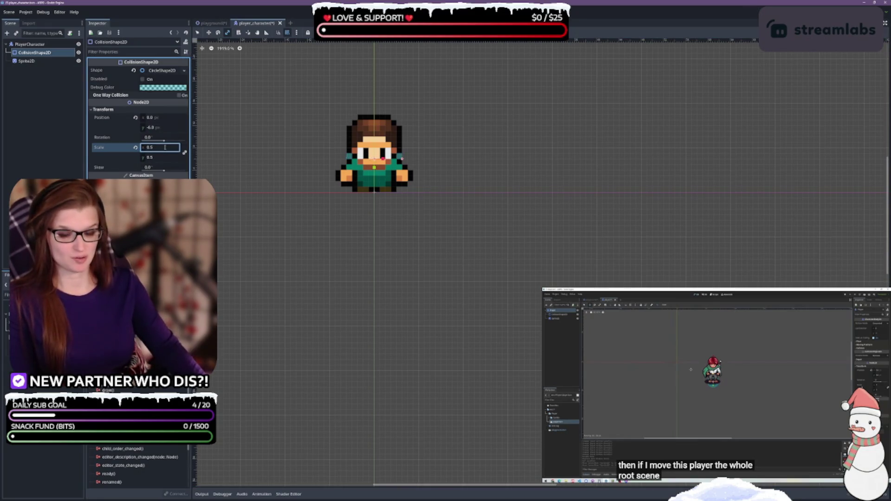
pyautogui.click(164, 147)
pyautogui.write('0.75')
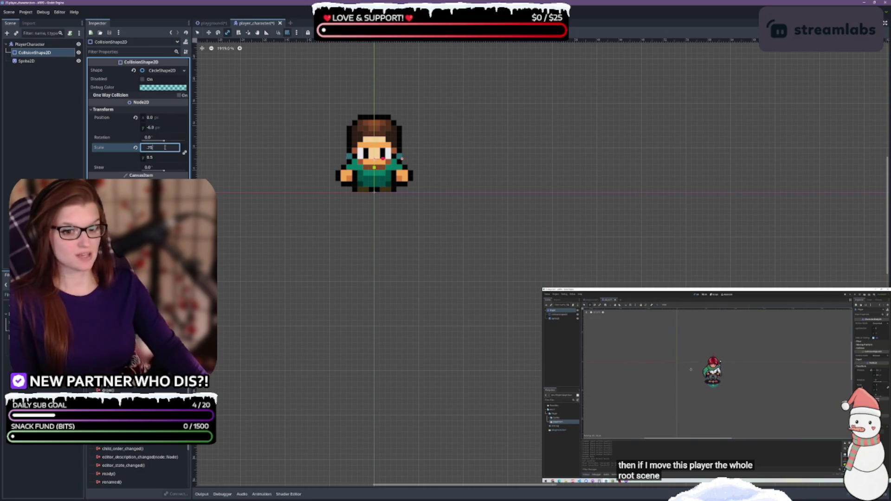
pyautogui.press('Return')
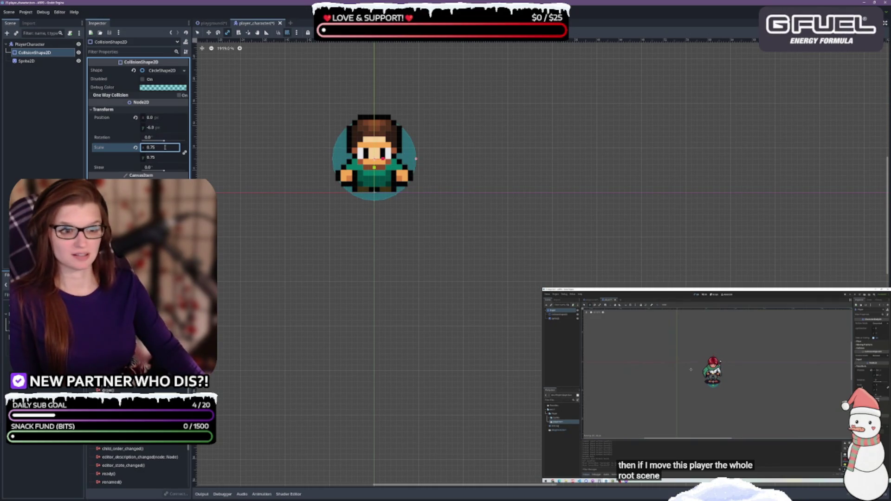
pyautogui.click(160, 145)
pyautogui.write('0.8')
pyautogui.press('Return')
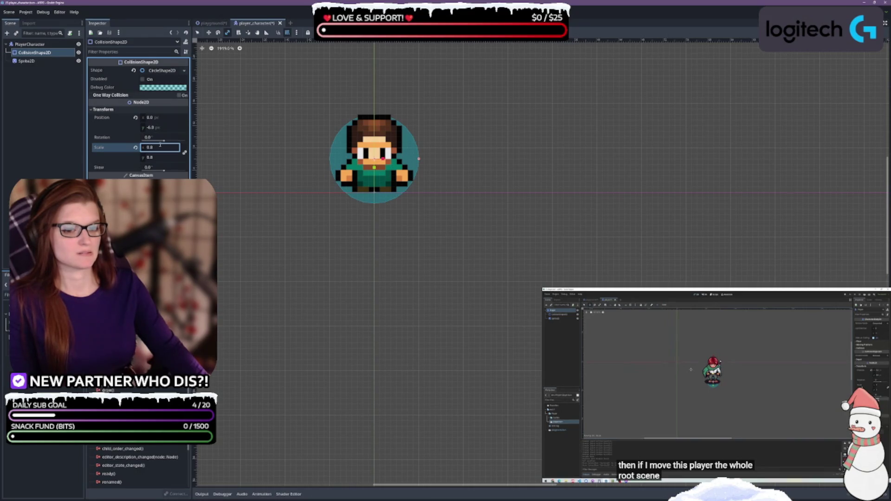
pyautogui.write('0.5')
pyautogui.press('Return')
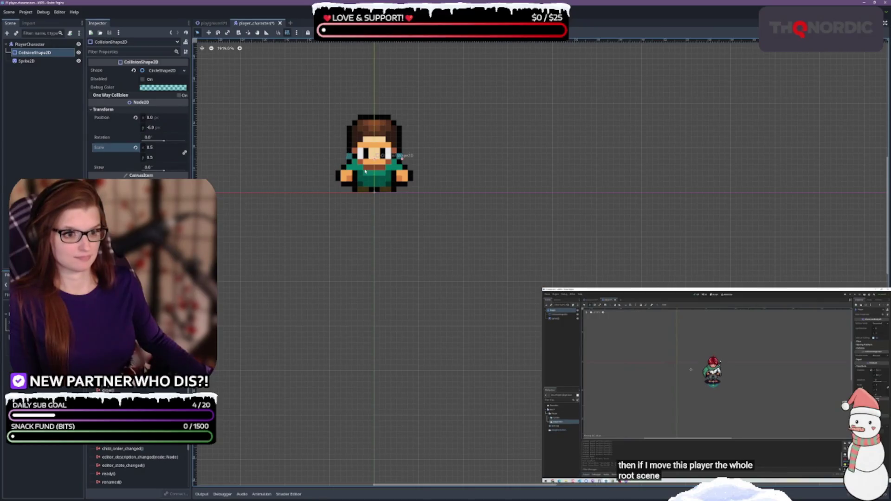
pyautogui.moveTo(378, 165); pyautogui.dragTo(379, 160)
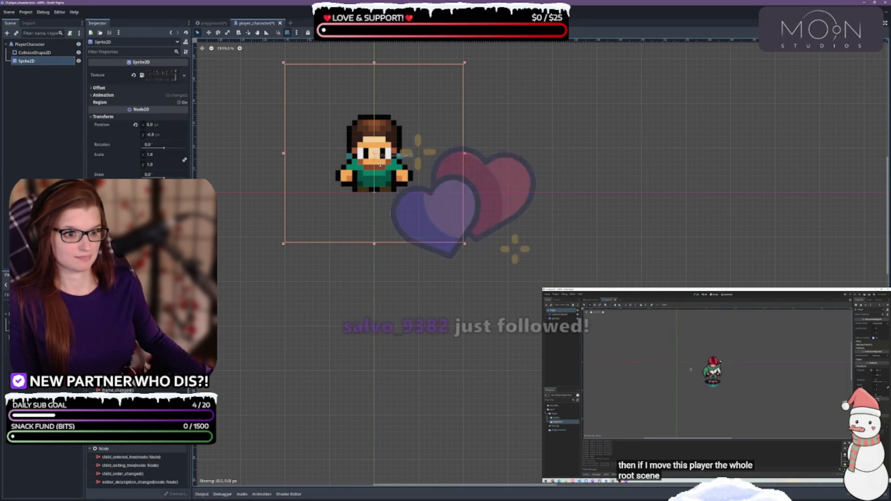
pyautogui.click(45, 54)
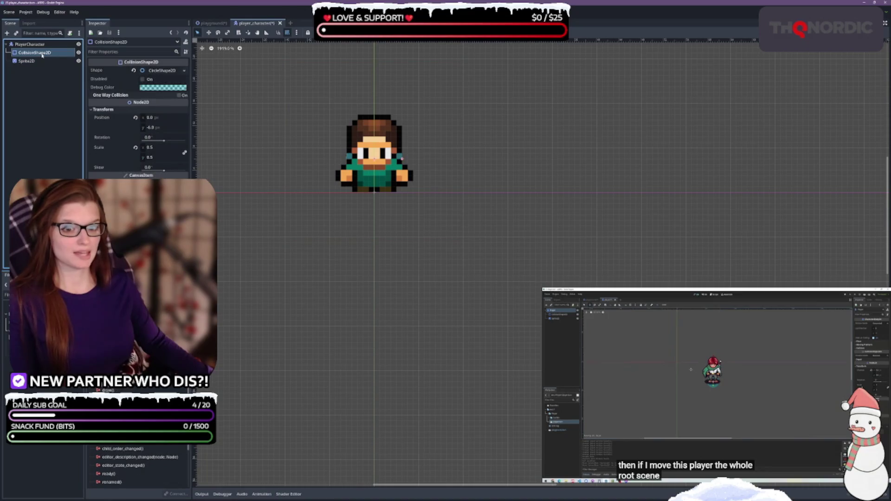
# Nudge the character sprite up slightly and reset the CollisionShape2D's position y to 0.
pyautogui.click(377, 162)
pyautogui.moveTo(378, 162)
pyautogui.mouseDown()
pyautogui.moveTo(379, 169)
pyautogui.moveTo(380, 141)
pyautogui.moveTo(376, 155)
pyautogui.mouseUp()
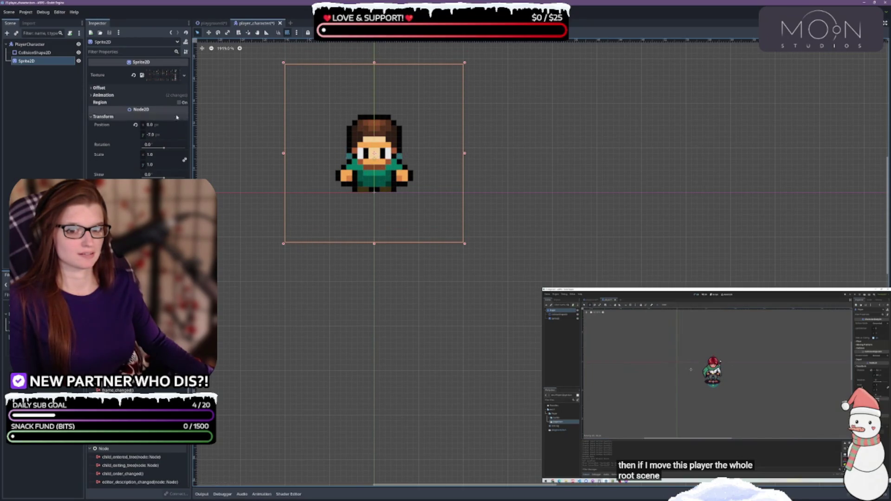
pyautogui.click(39, 44)
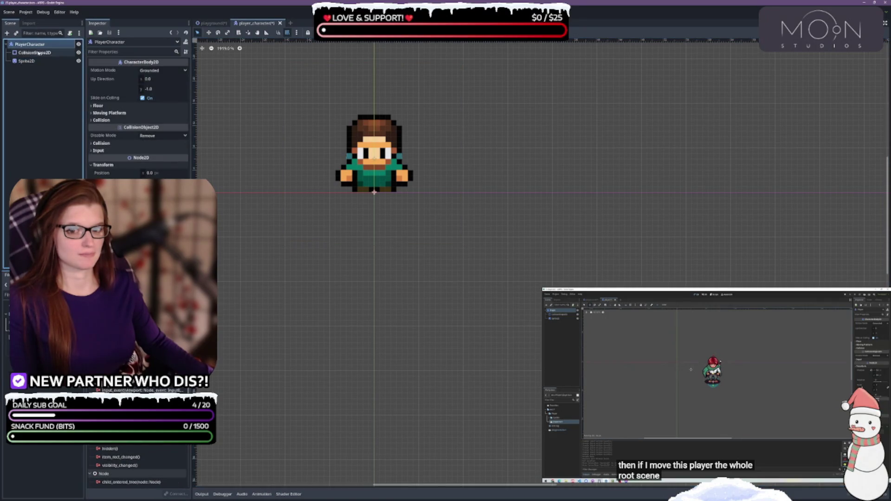
pyautogui.click(32, 52)
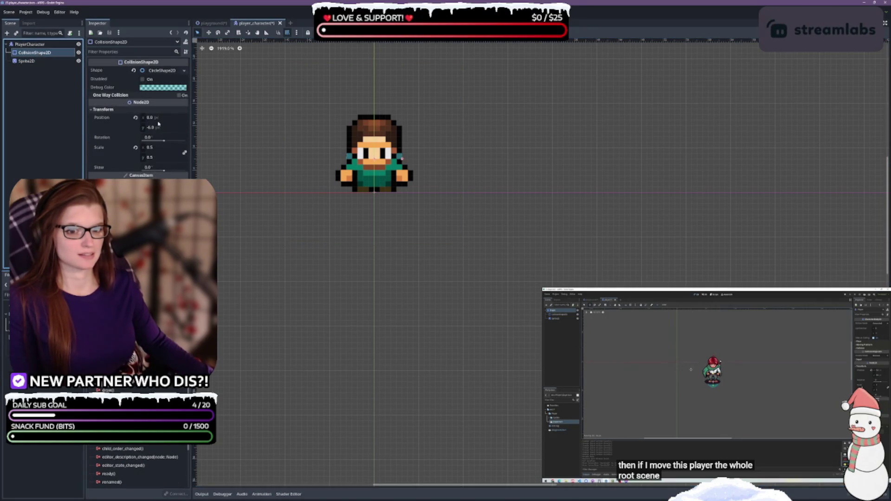
pyautogui.click(135, 117)
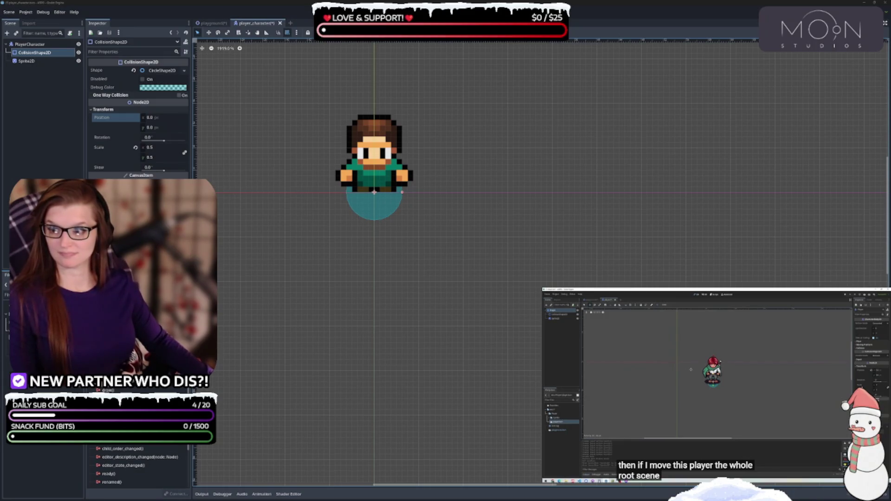
# Drag the collision circle in Move mode until its Position y reads -2.0.
pyautogui.click(436, 252)
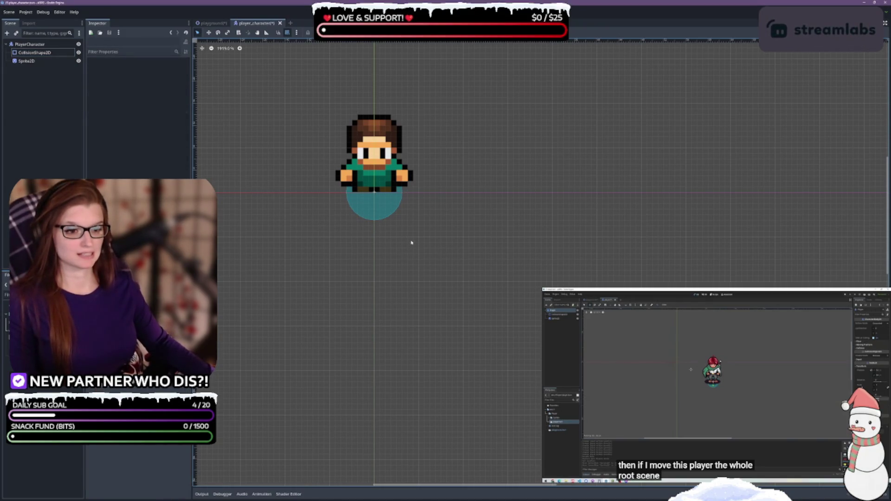
pyautogui.click(35, 52)
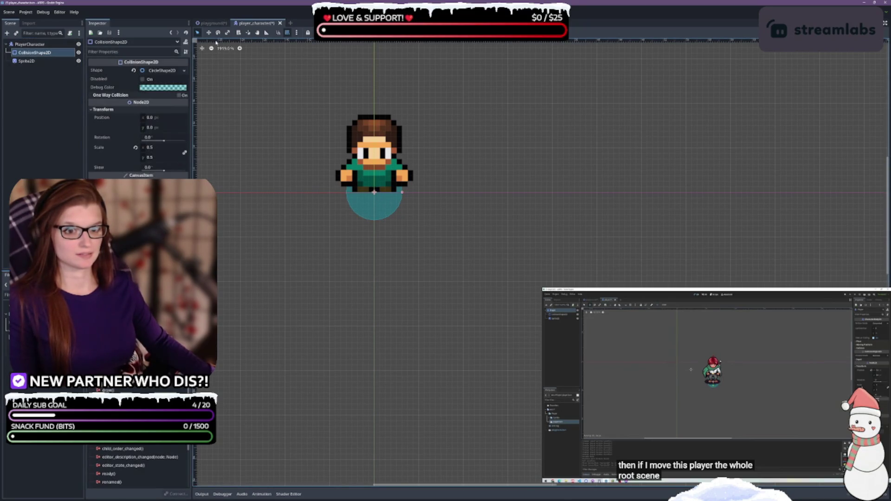
pyautogui.press('w')
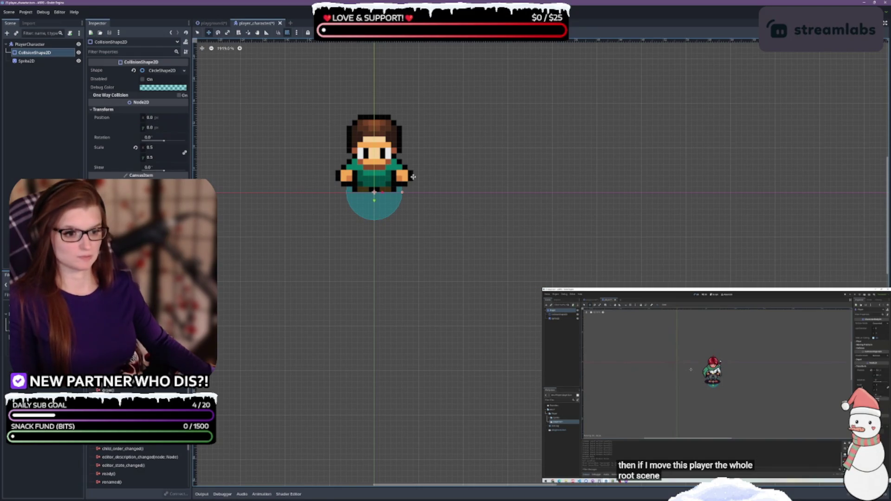
pyautogui.moveTo(374, 200); pyautogui.dragTo(375, 189)
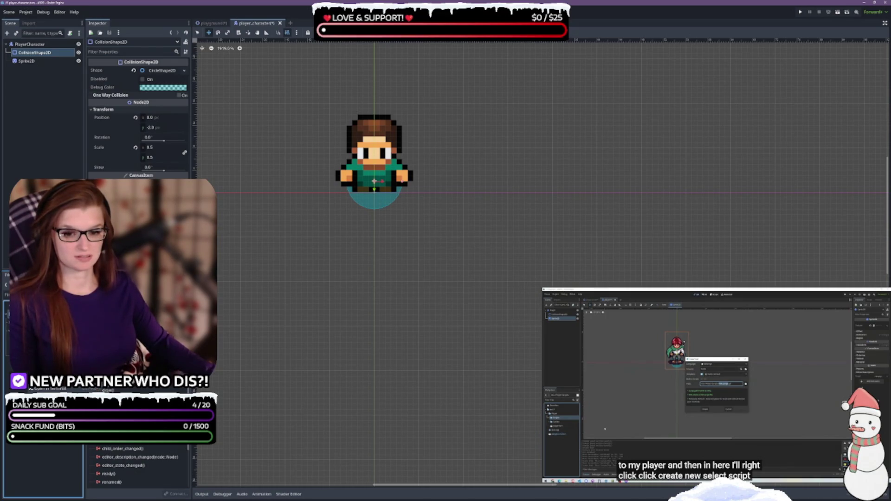
pyautogui.click(141, 295)
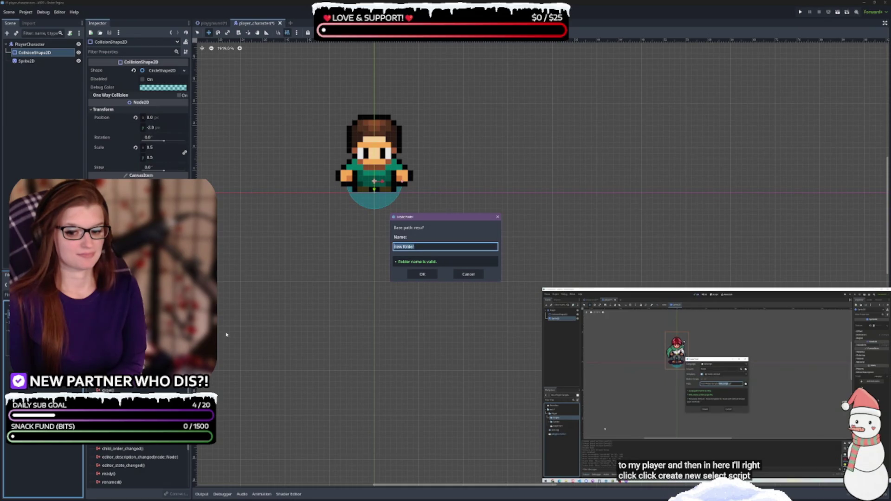
pyautogui.write('c')
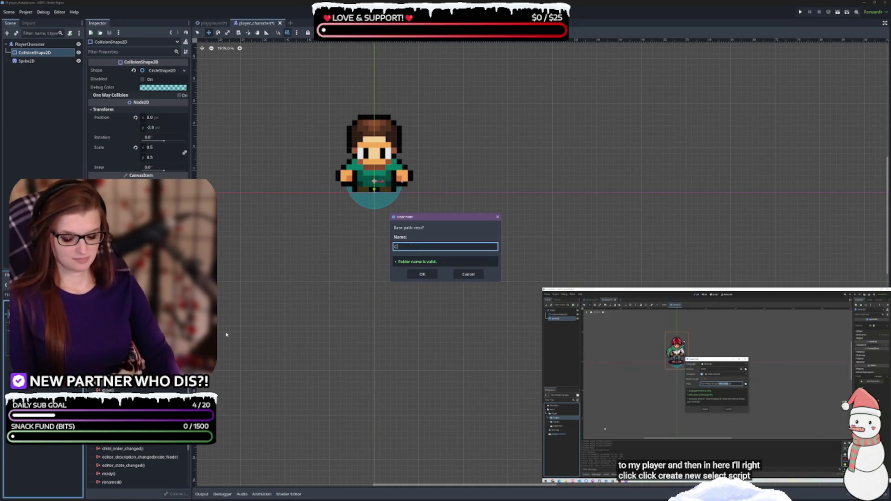
pyautogui.write('HARACTERS')
pyautogui.press('Tab')
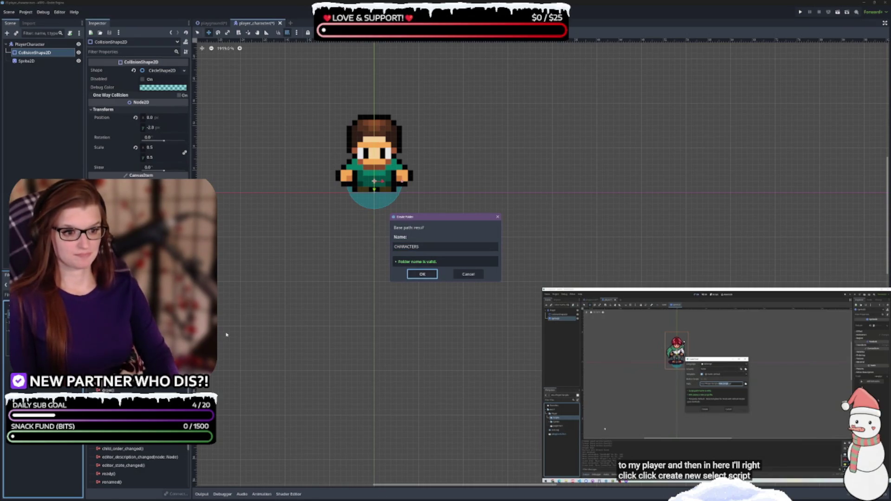
pyautogui.click(420, 275)
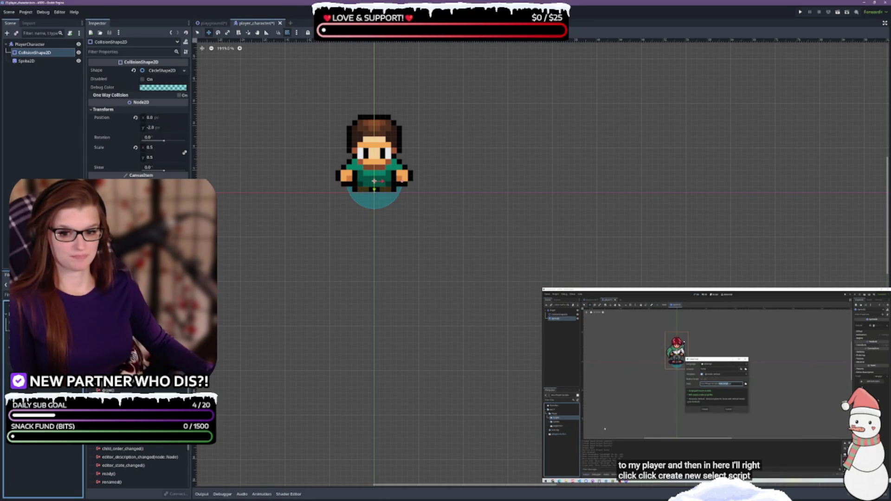
pyautogui.rightClick(43, 288)
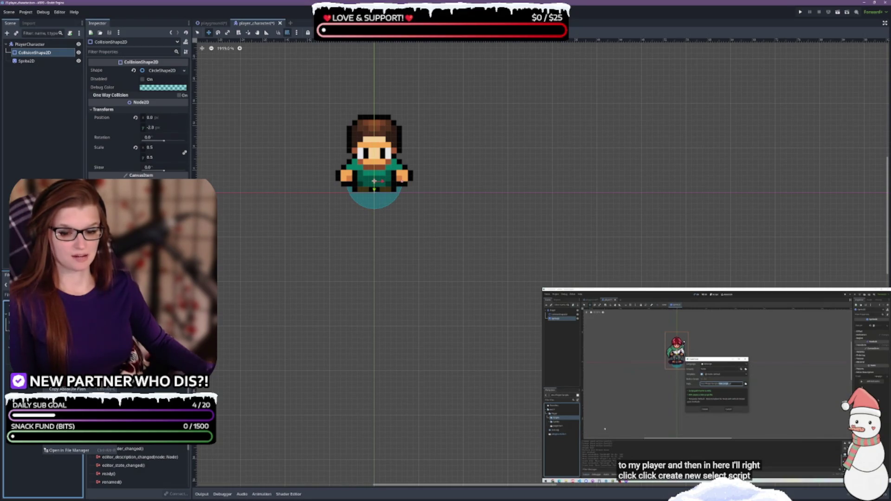
pyautogui.click(139, 302)
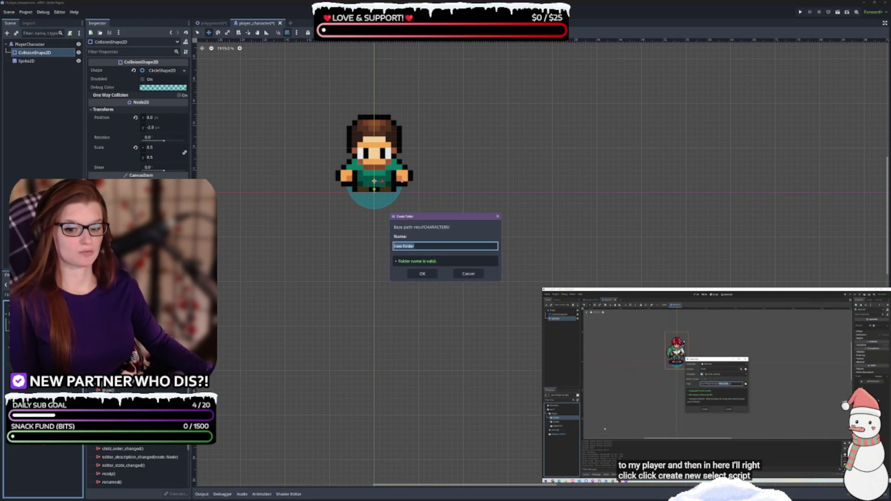
pyautogui.write('SCR')
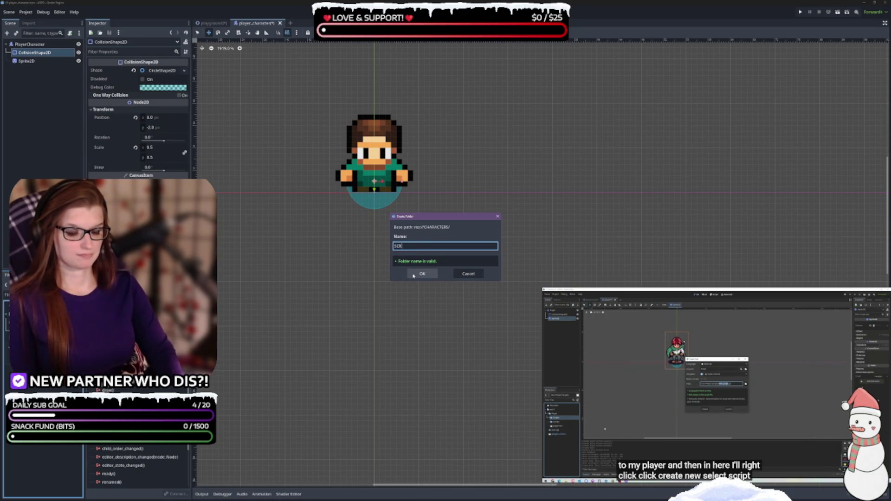
pyautogui.write('IPTS')
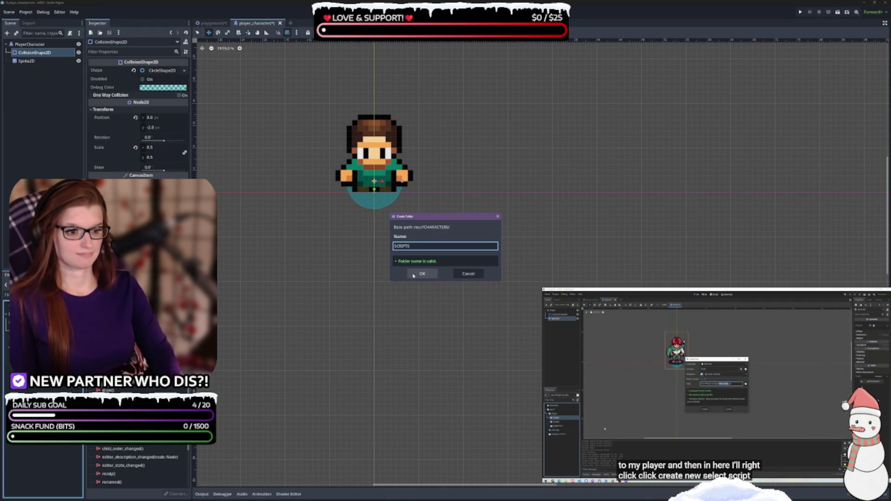
pyautogui.click(459, 275)
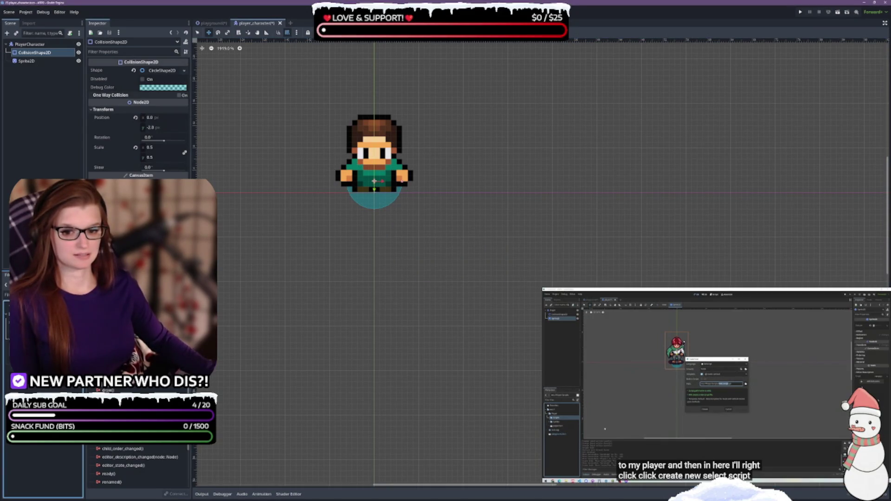
pyautogui.rightClick(23, 394)
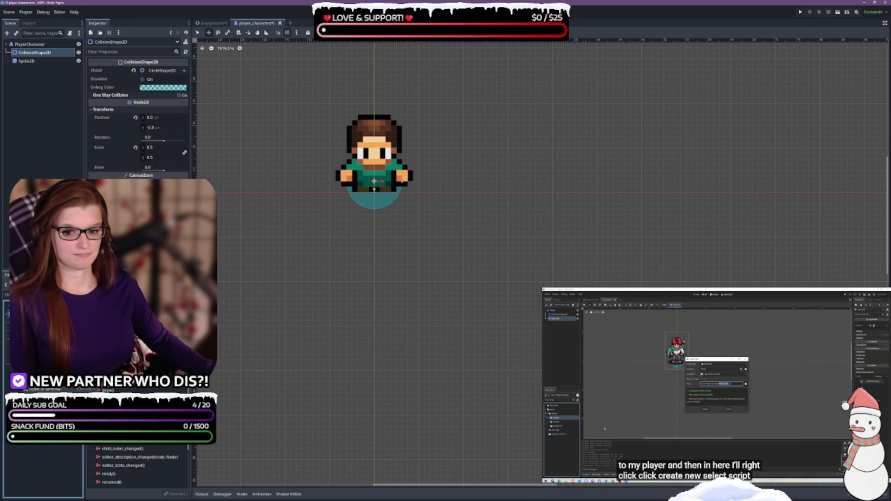
# Create a SCRIPTS folder at the project root (res://).
pyautogui.click(47, 325)
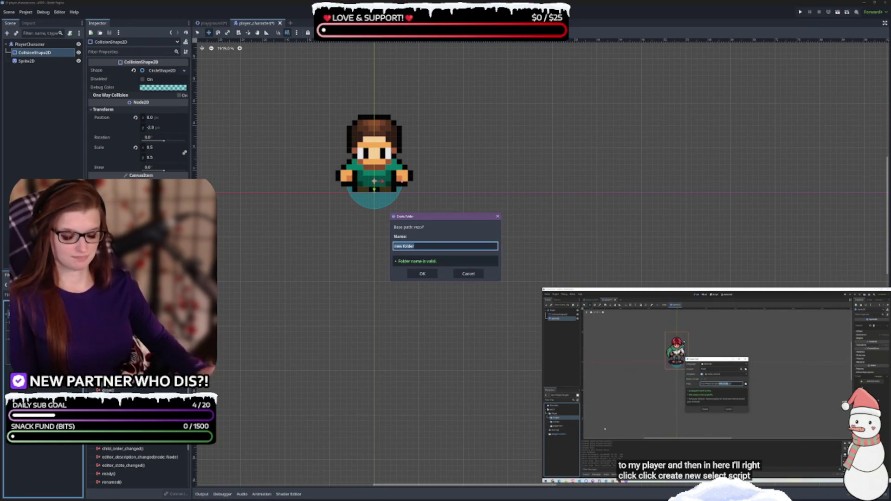
pyautogui.write('sipts')
pyautogui.press('Return')
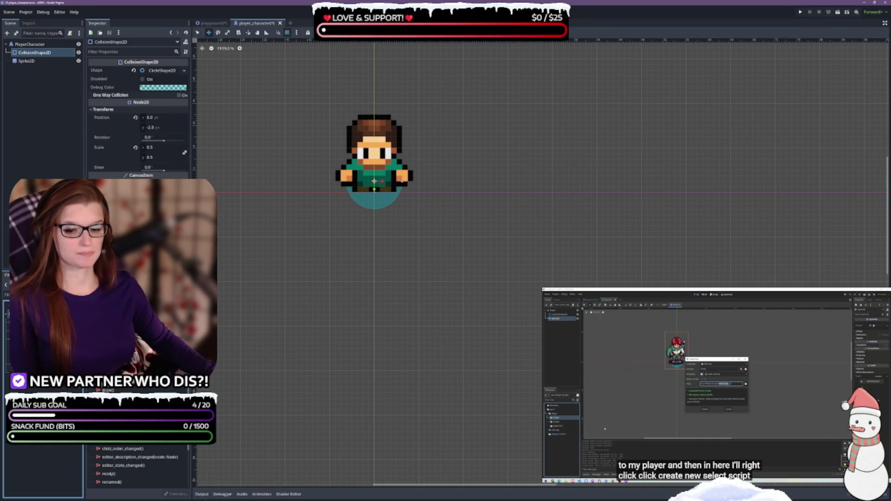
# Create a PLAYER_CHARACTER subfolder inside SCRIPTS, then begin a new folder inside SCENES.
pyautogui.click(56, 324)
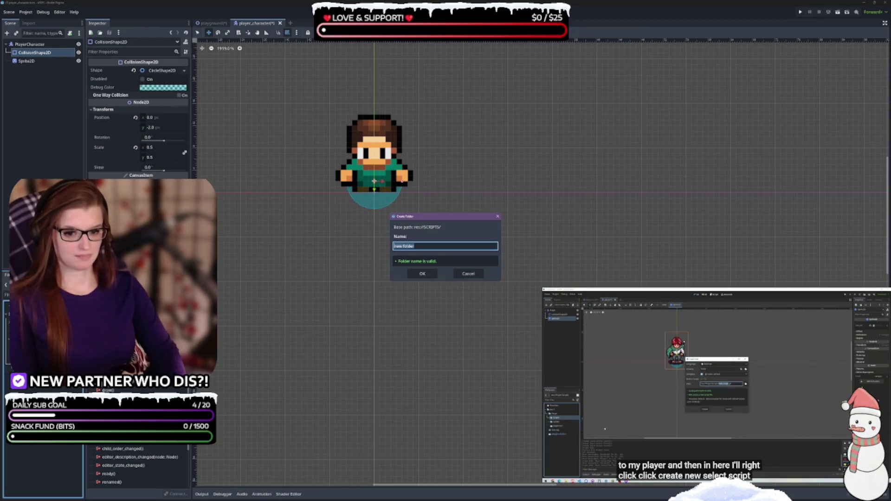
pyautogui.write('PLAYER')
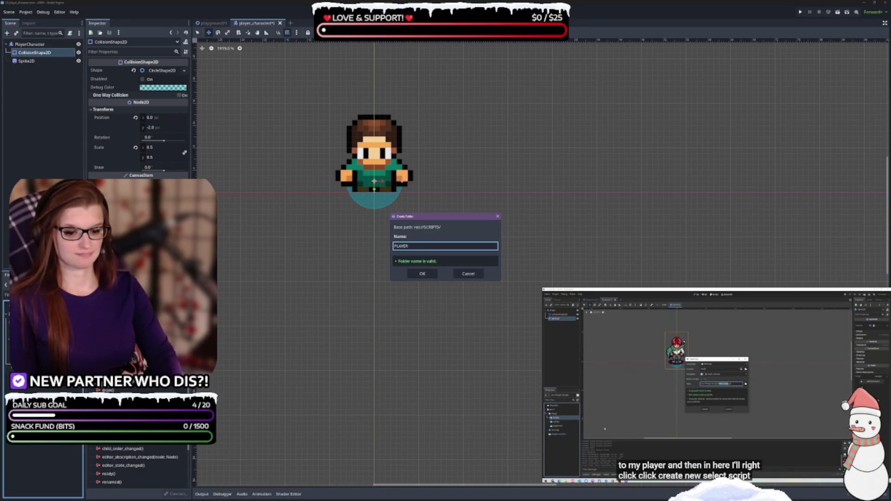
pyautogui.write('_CHARACTER')
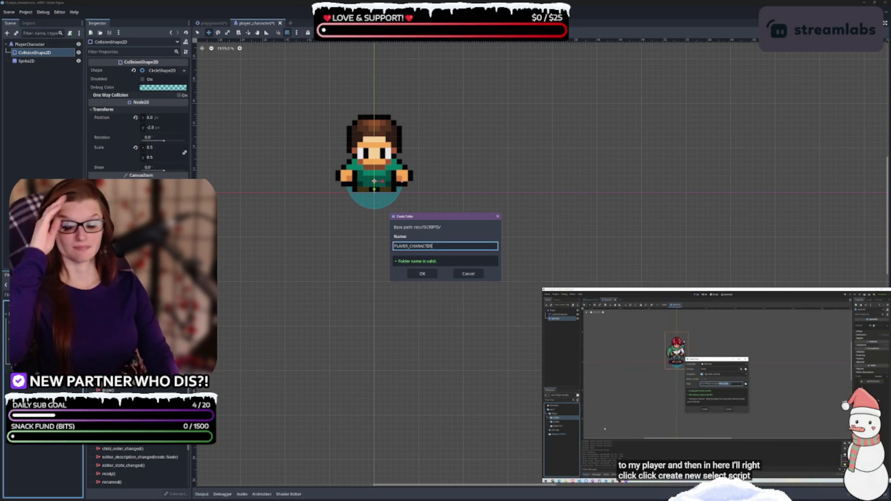
pyautogui.press('BackSpace')
pyautogui.press('BackSpace')
pyautogui.press('BackSpace')
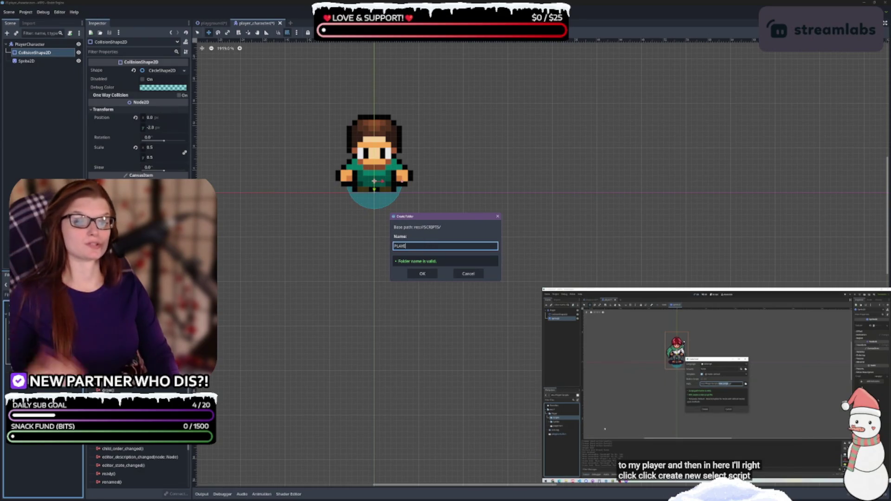
pyautogui.press('BackSpace')
pyautogui.press('BackSpace')
pyautogui.press('BackSpace')
pyautogui.write('CHARACTER')
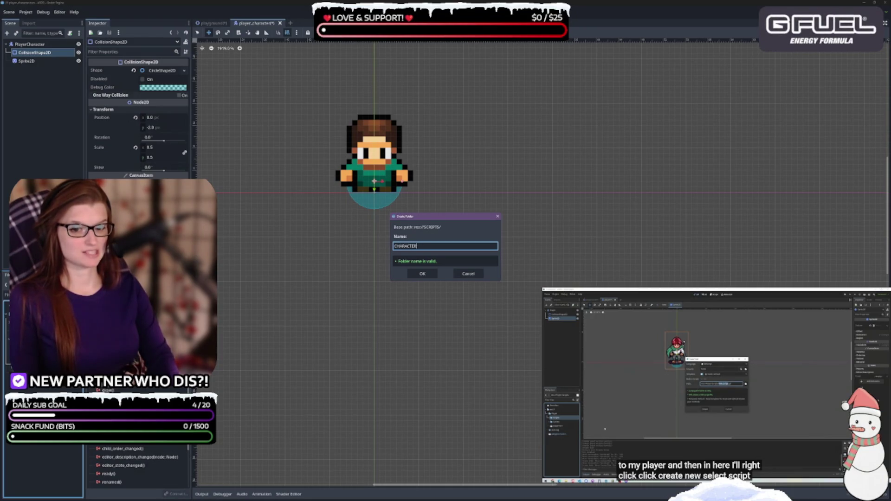
pyautogui.press('BackSpace')
pyautogui.press('BackSpace')
pyautogui.press('BackSpace')
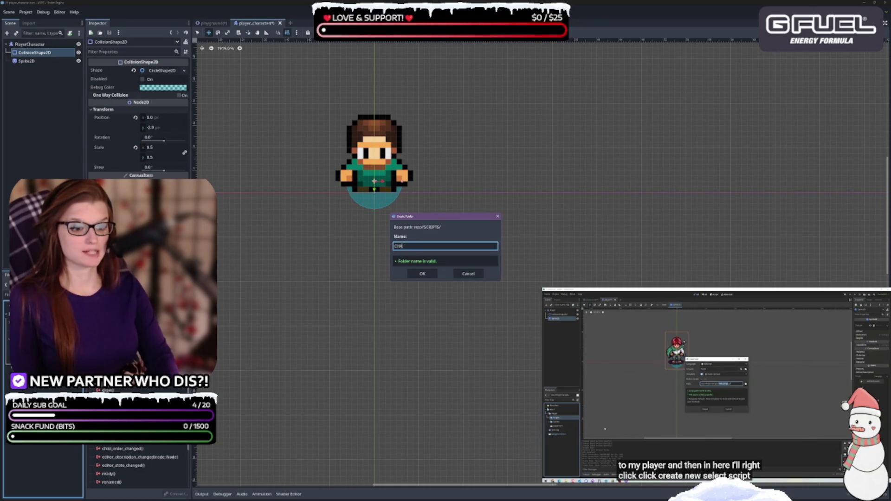
pyautogui.write('PC')
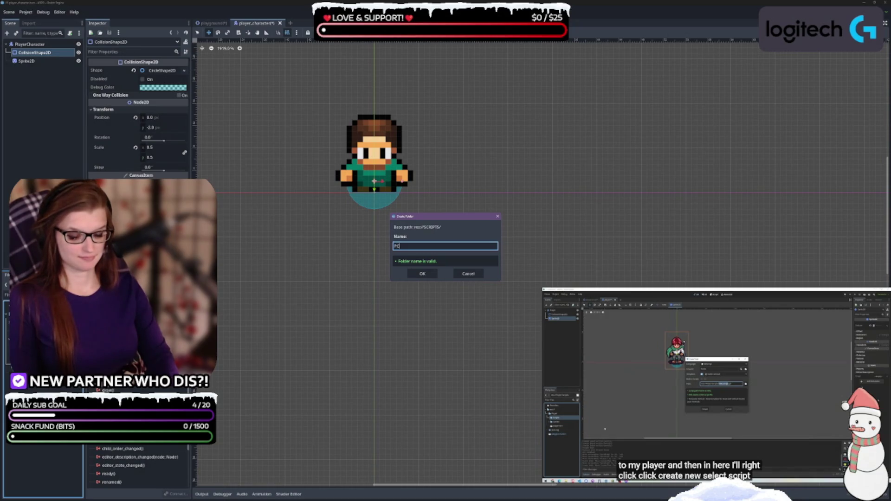
pyautogui.press('BackSpace')
pyautogui.press('BackSpace')
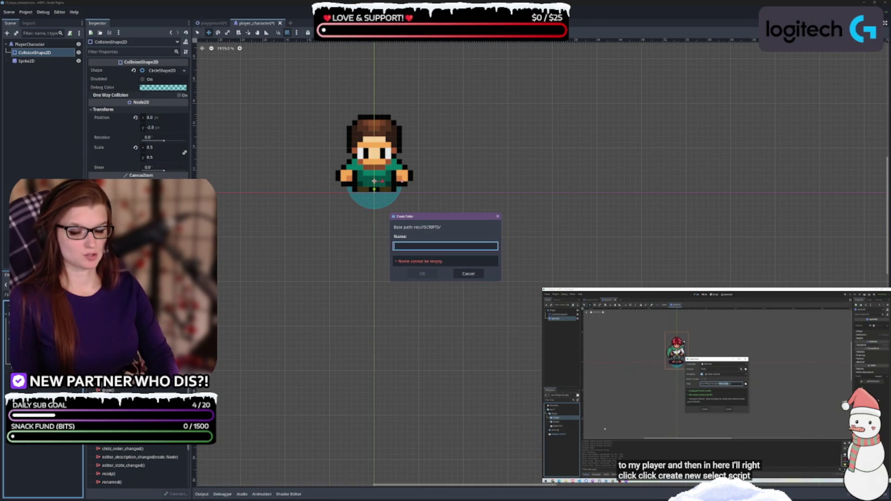
pyautogui.write('PLAYER')
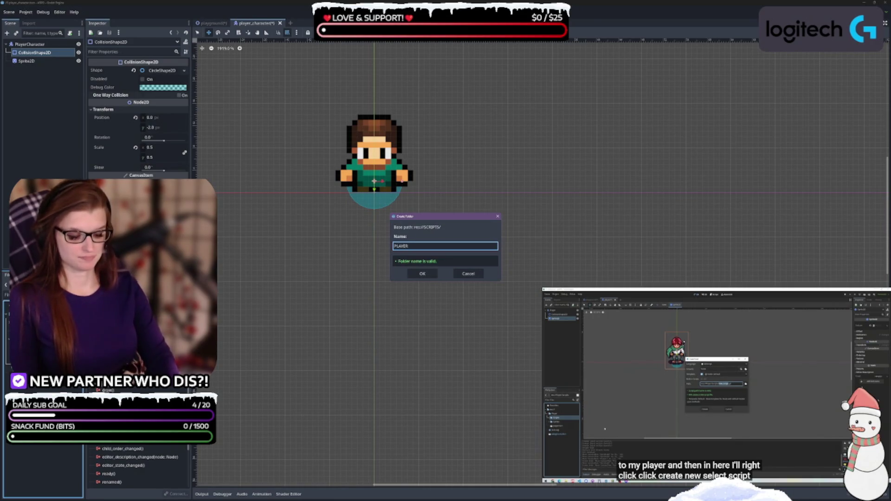
pyautogui.write('_CHAR')
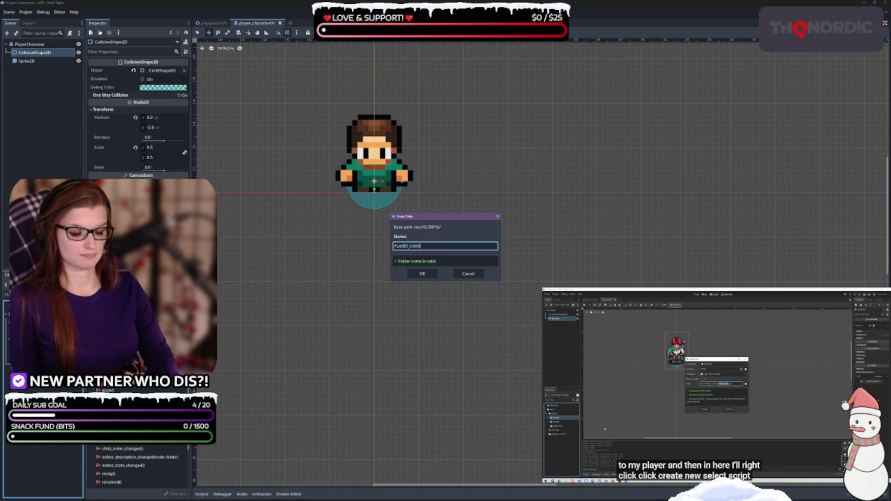
pyautogui.write('ACTER')
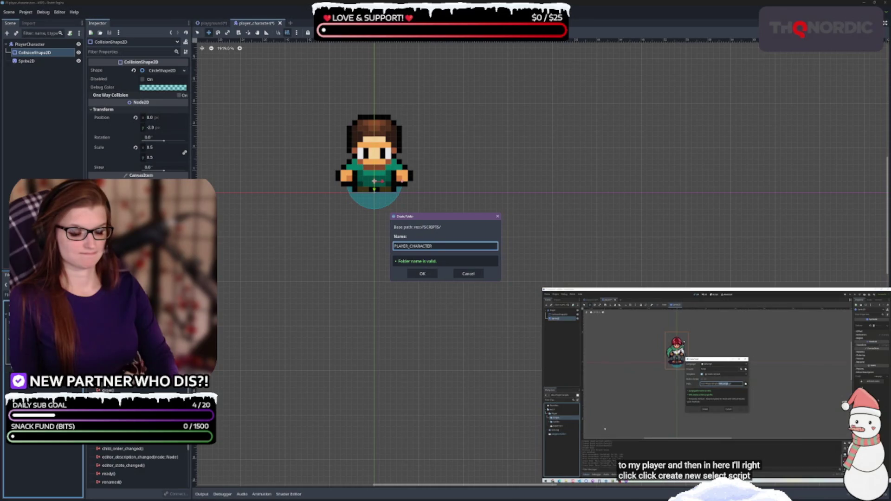
pyautogui.press('Return')
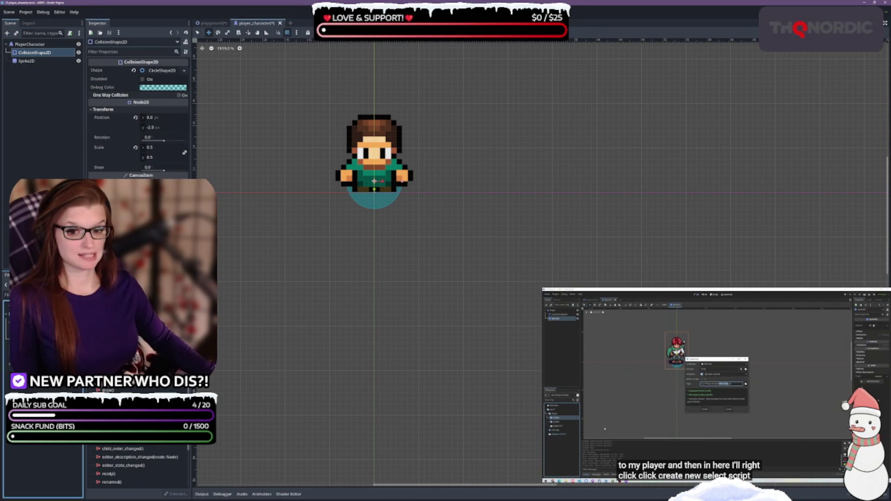
pyautogui.rightClick(29, 325)
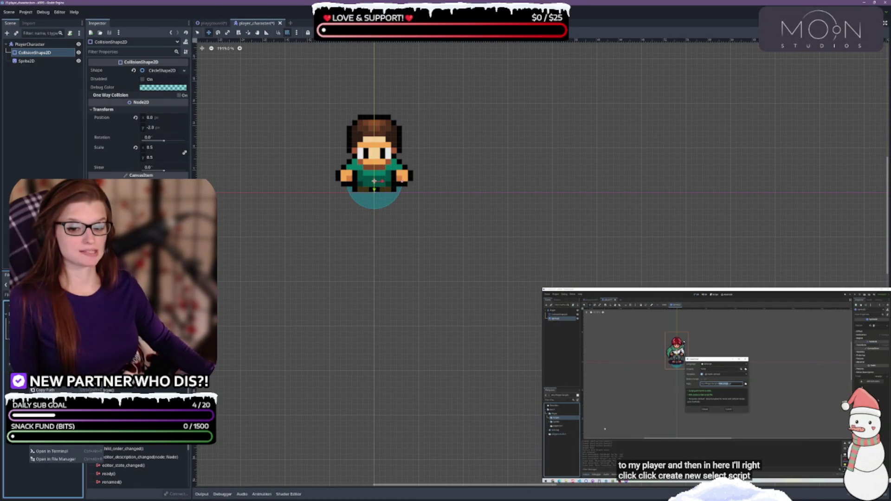
pyautogui.click(135, 379)
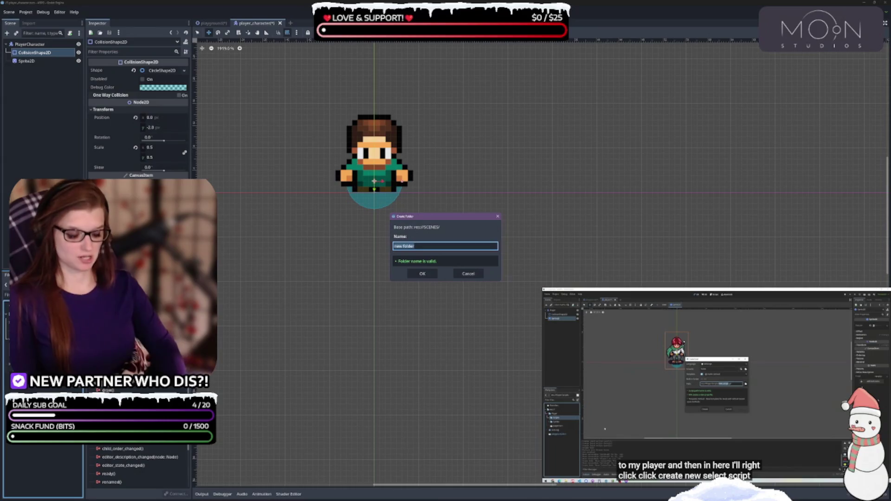
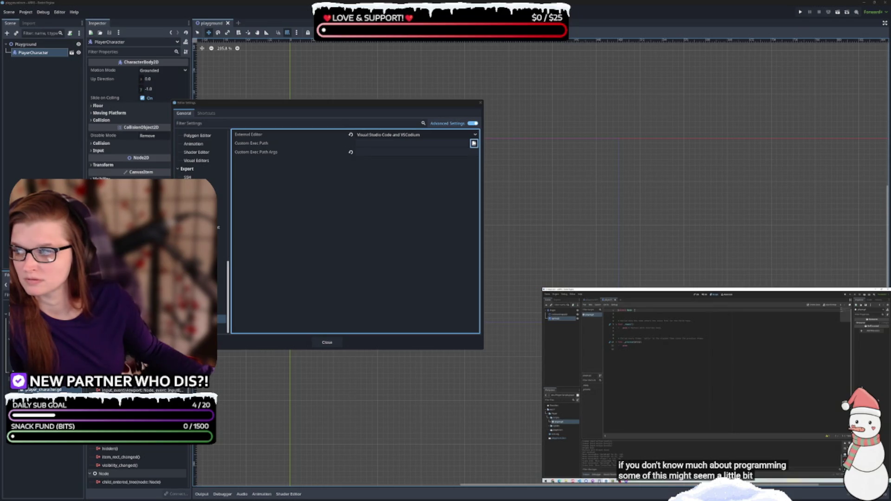
# Confirm the VS Code executable as Godot's Custom Exec Path and close Editor Settings.
pyautogui.press('Return')
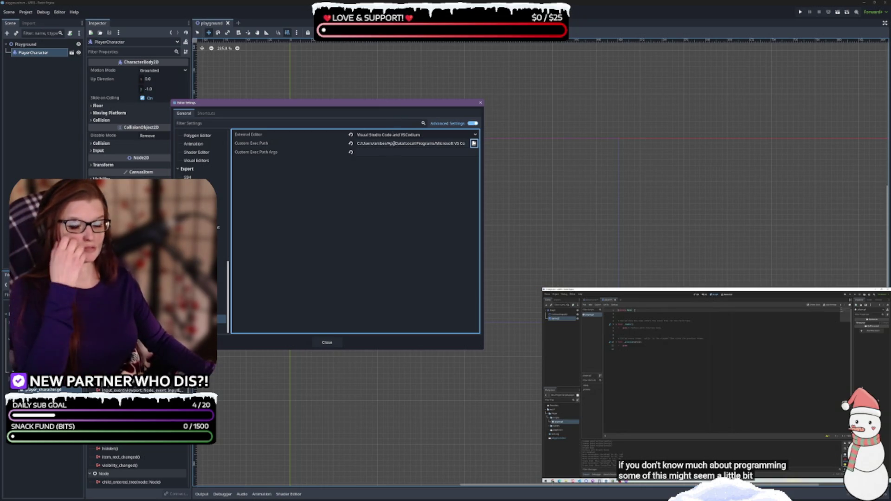
pyautogui.moveTo(376, 105); pyautogui.dragTo(495, 106)
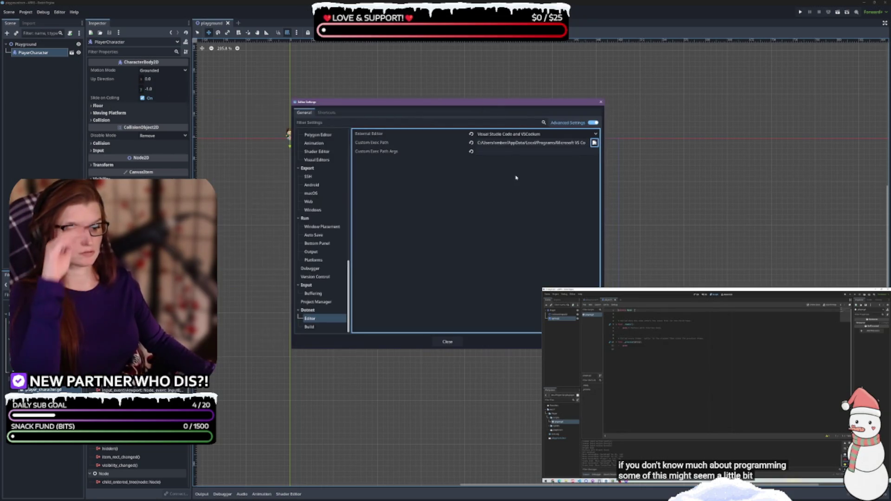
pyautogui.click(449, 342)
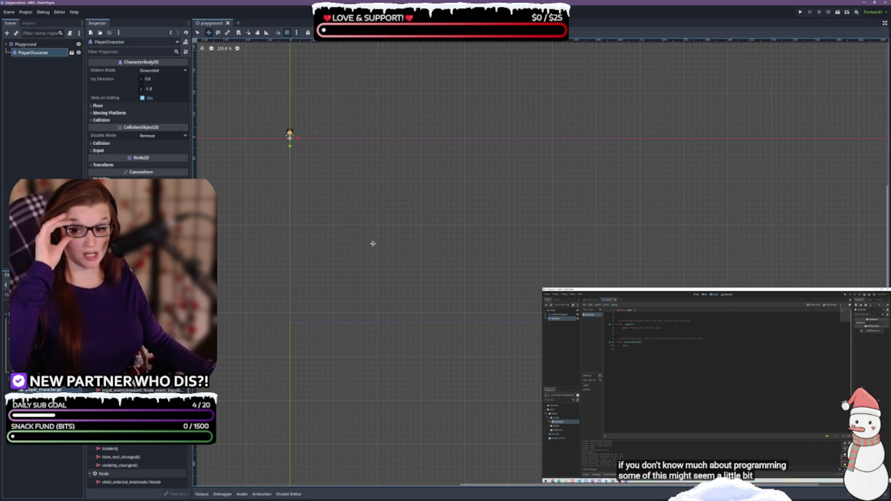
pyautogui.press('Right')
pyautogui.press('Right')
pyautogui.press('Right')
pyautogui.hotkey('ctrl', 'z')
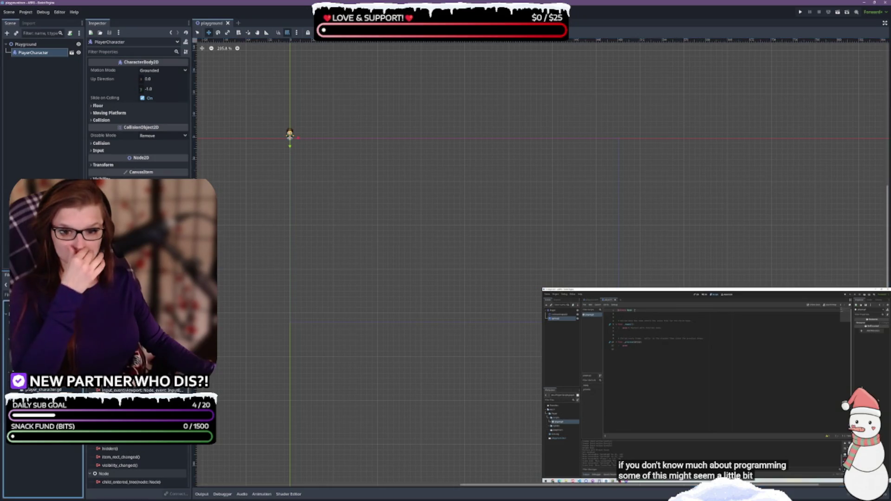
pyautogui.hotkey('ctrl', 'F3')
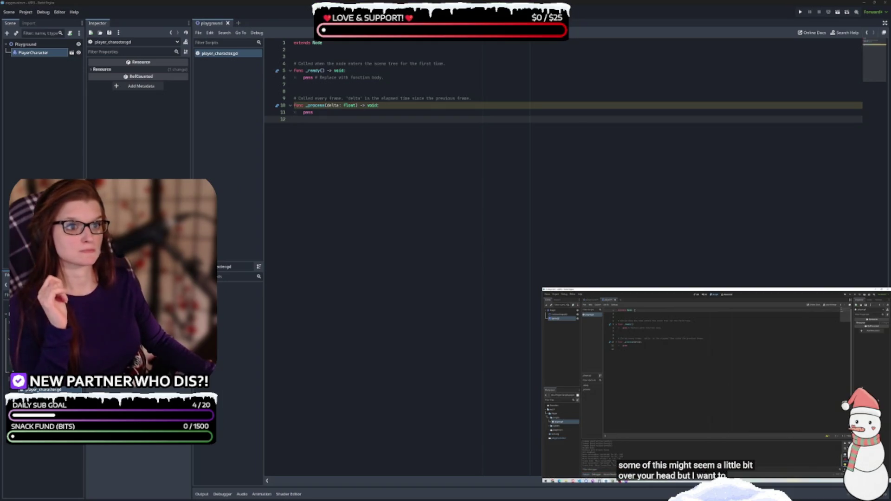
pyautogui.hotkey('ctrl', 'F1')
pyautogui.rightClick(47, 389)
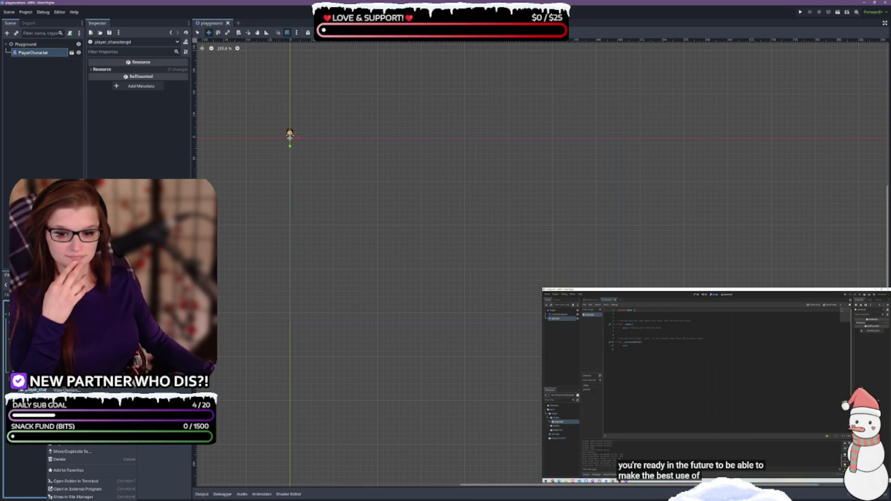
pyautogui.press('Escape')
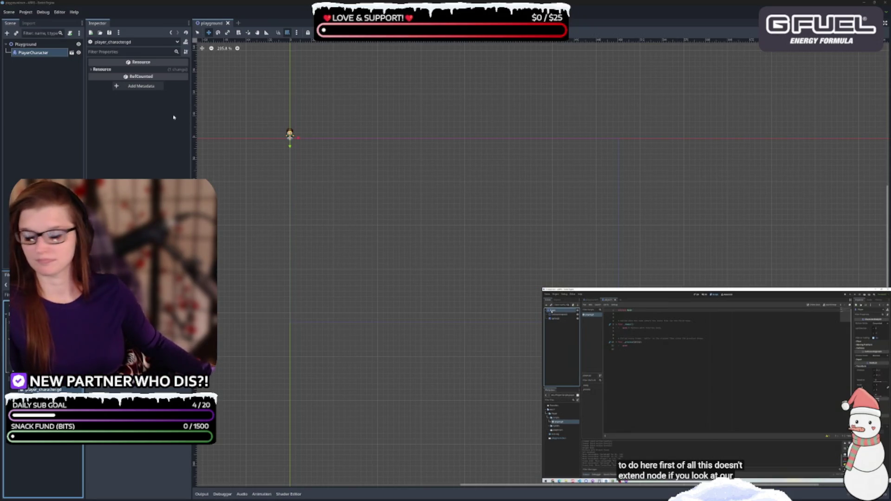
# Check Project Settings briefly, then reopen Editor Settings at the Custom Exec Path Args field.
pyautogui.click(26, 11)
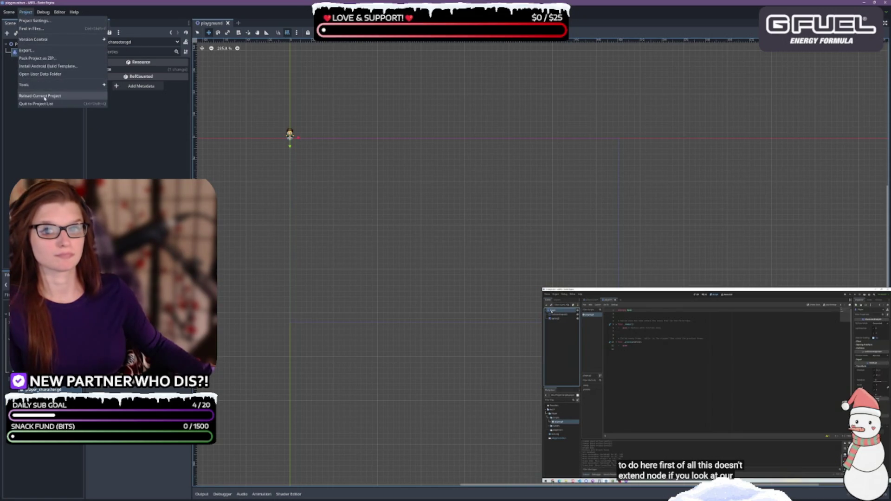
pyautogui.click(34, 20)
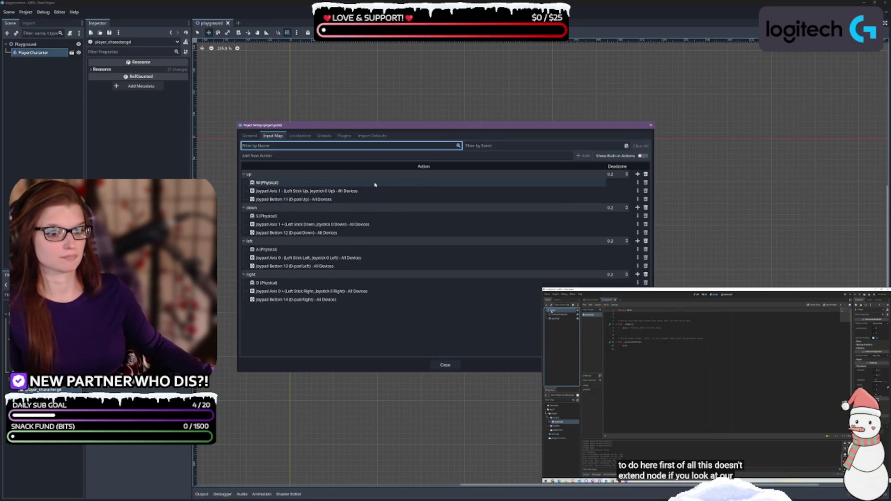
pyautogui.click(445, 364)
pyautogui.click(60, 12)
pyautogui.click(67, 21)
pyautogui.click(489, 150)
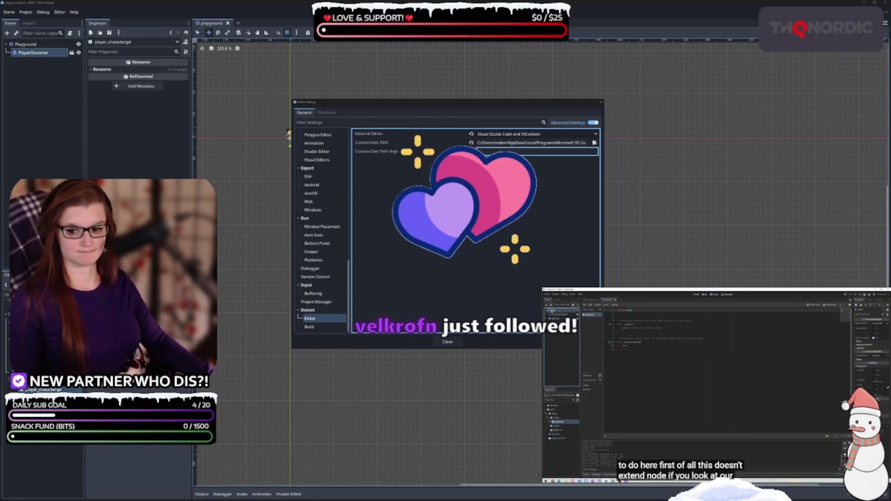
# Paste {project} --goto {file}:{line}:{col} into the Custom Exec Path Args field.
pyautogui.click(484, 154)
pyautogui.write('{project} --goto {file}:{line}:{col}')
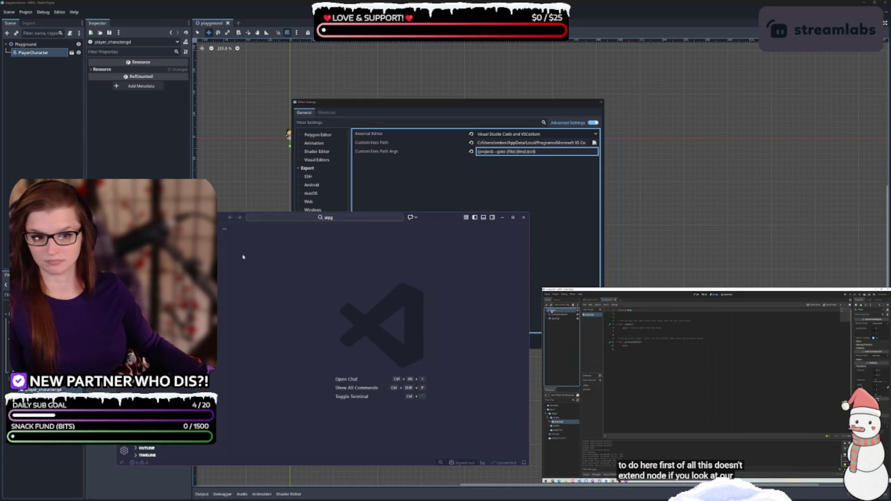
# Look through VS Code's Settings, then open Extensions and the Godot Tools gear menu.
pyautogui.click(124, 451)
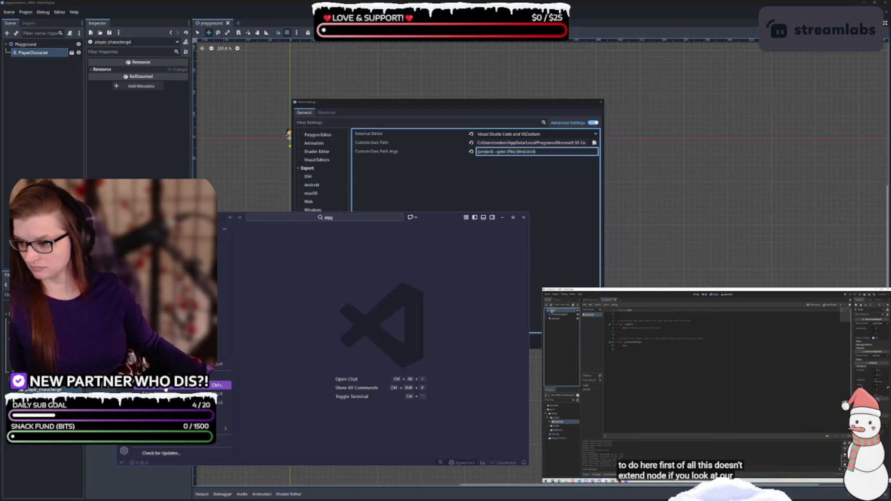
pyautogui.click(166, 387)
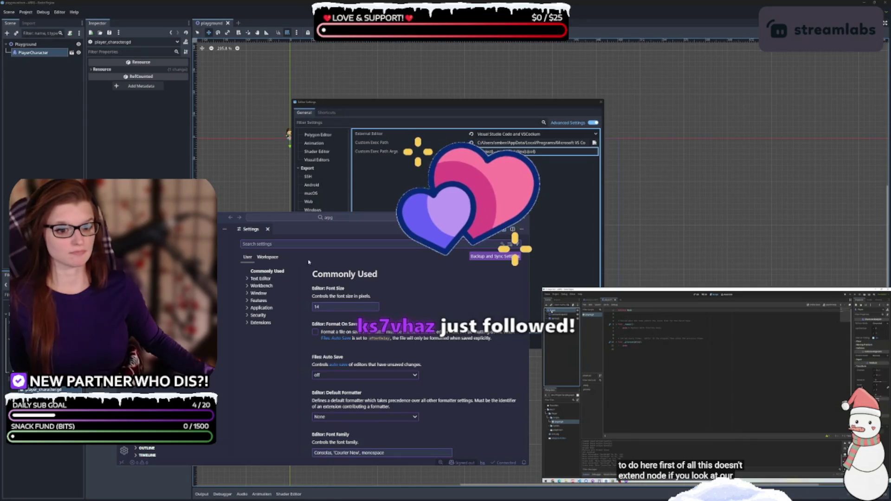
pyautogui.click(268, 229)
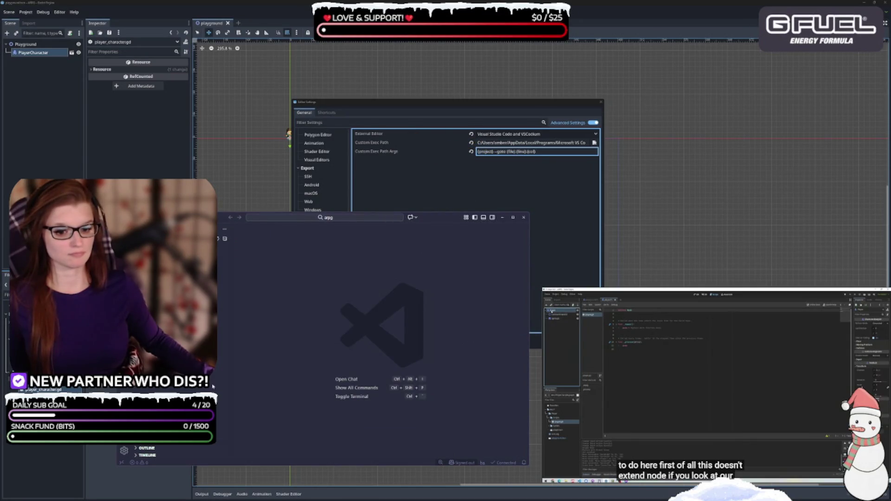
pyautogui.click(125, 453)
pyautogui.click(125, 452)
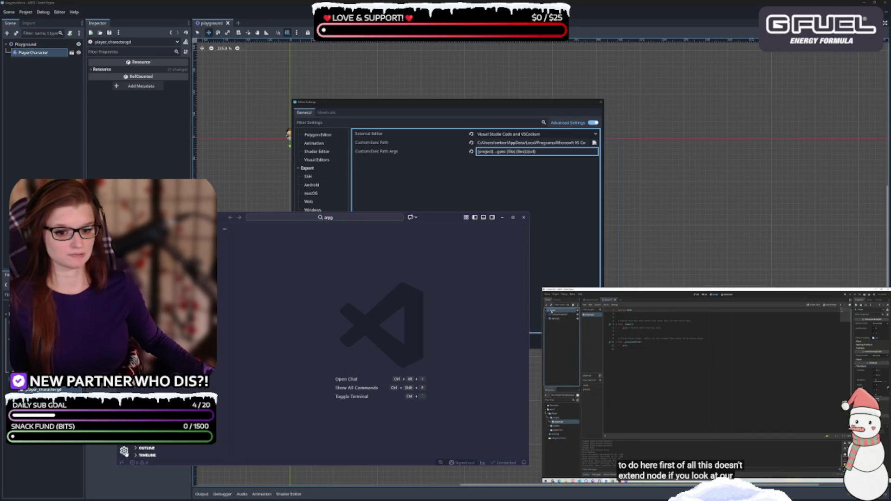
pyautogui.hotkey('ctrl', 'shift', 'x')
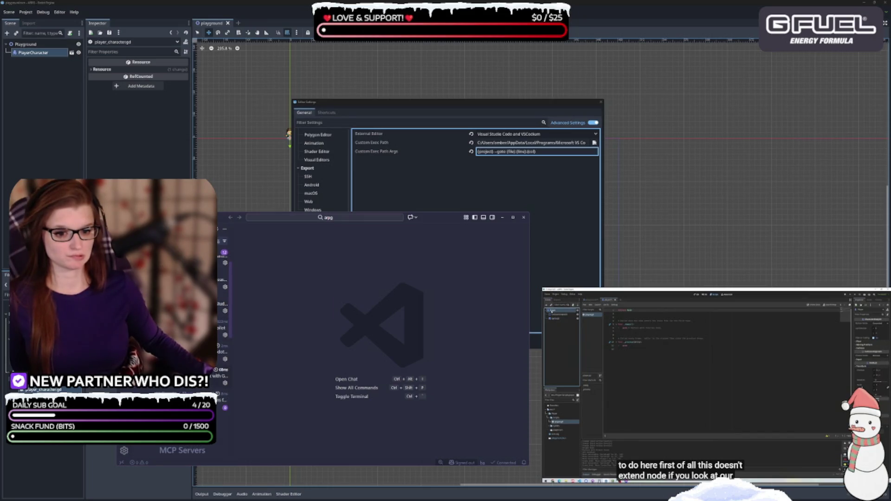
pyautogui.click(225, 383)
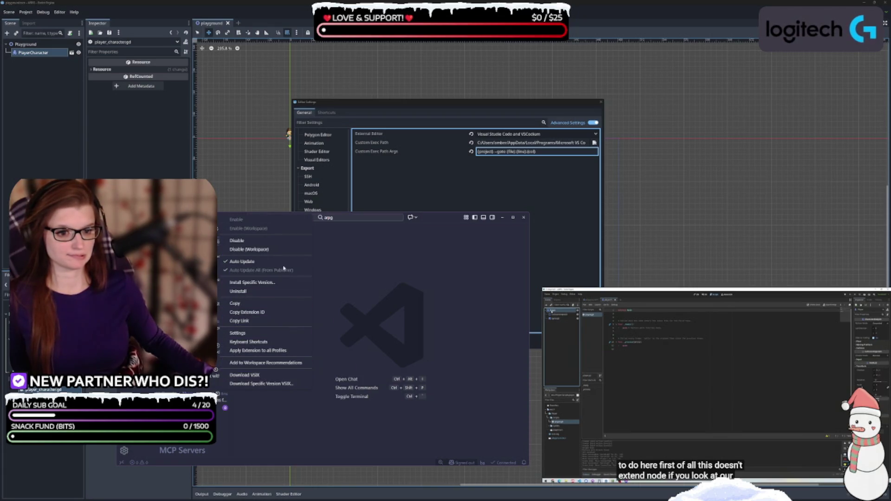
# Open the Godot Tools extension settings and go to the Editor Path: Godot4 field, currently 'godot'.
pyautogui.click(282, 333)
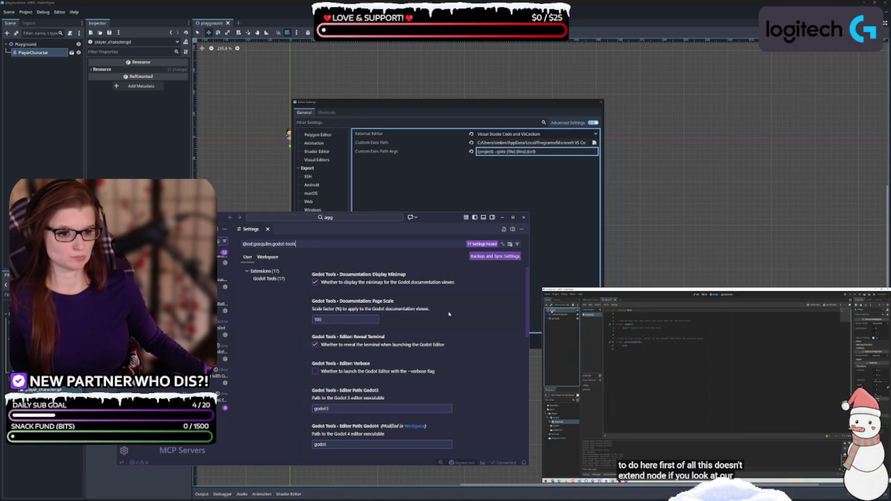
pyautogui.scroll(-3, 452, 314)
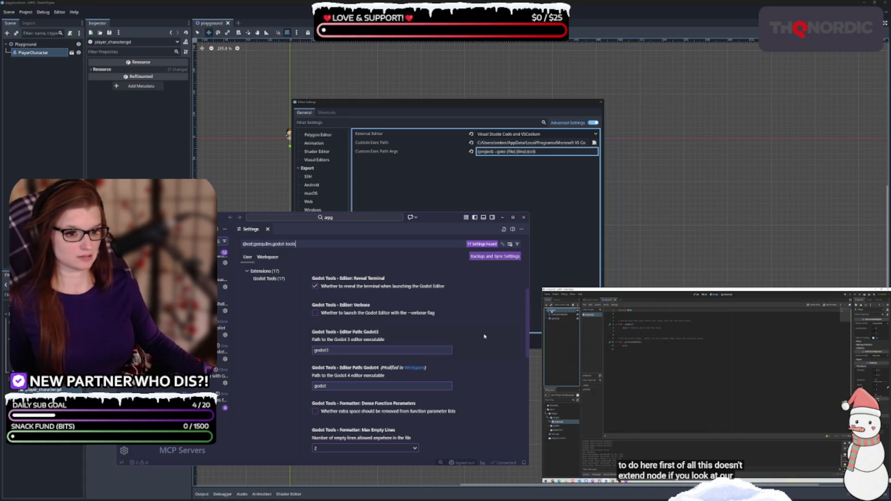
pyautogui.scroll(-1, 422, 322)
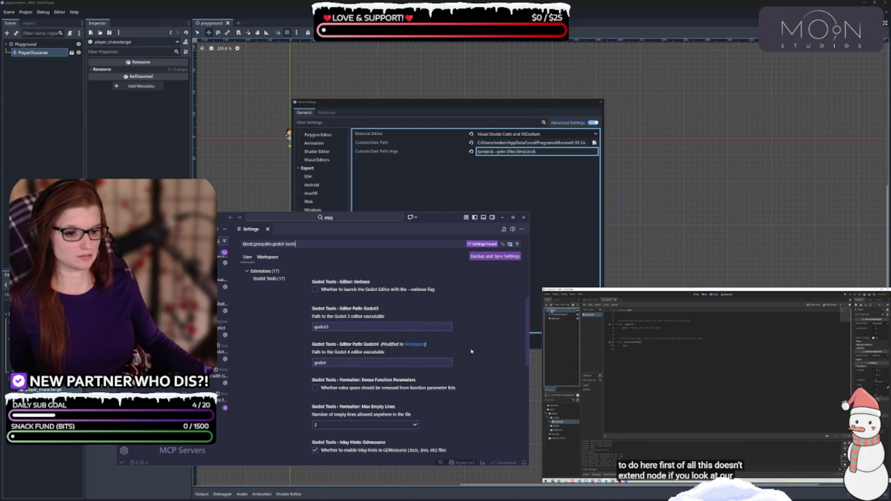
pyautogui.scroll(-1, 457, 344)
pyautogui.click(385, 341)
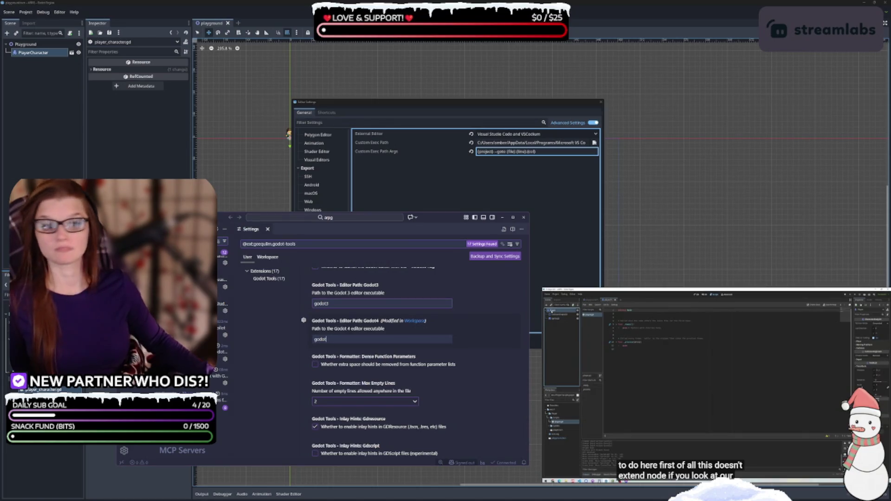
pyautogui.hotkey('alt', 'Tab')
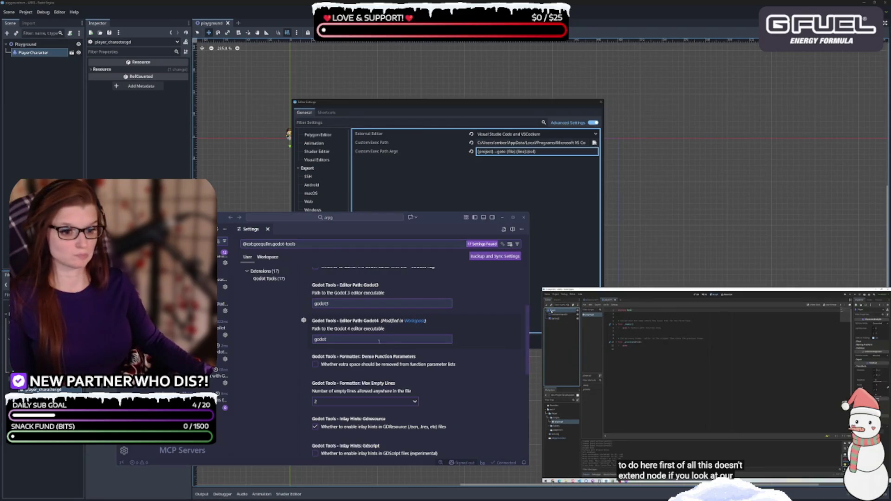
pyautogui.click(351, 339)
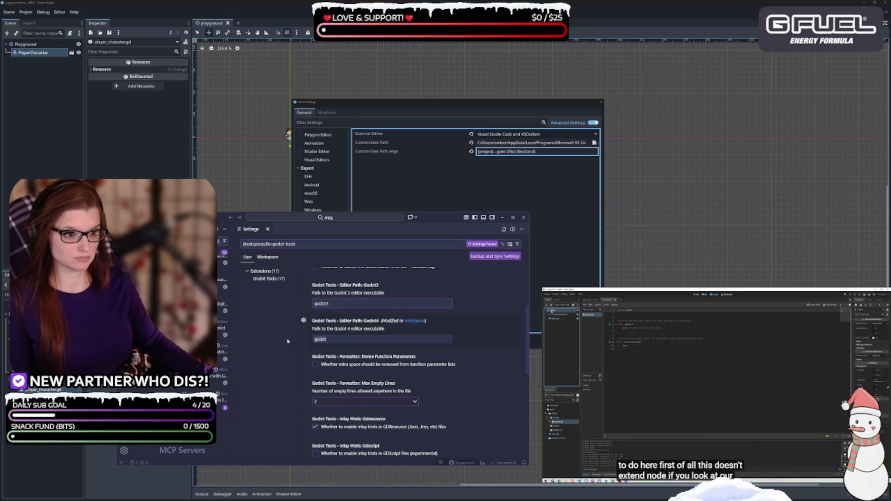
# Set Godot Tools' Godot4 editor path to D:\Documents\Godot\Godot_v4.5.1-stable_mono_win64.exe.
pyautogui.click(365, 343)
pyautogui.hotkey('ctrl', 'v')
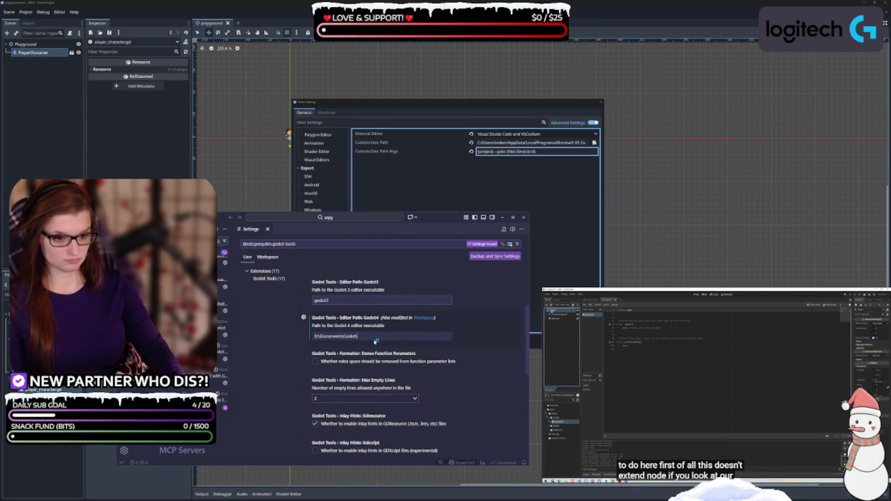
pyautogui.write('\\')
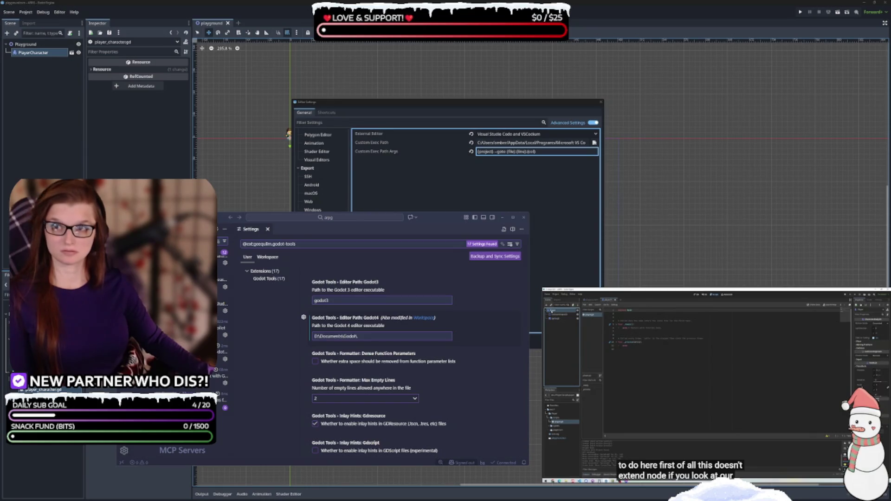
pyautogui.click(392, 333)
pyautogui.hotkey('ctrl', 'v')
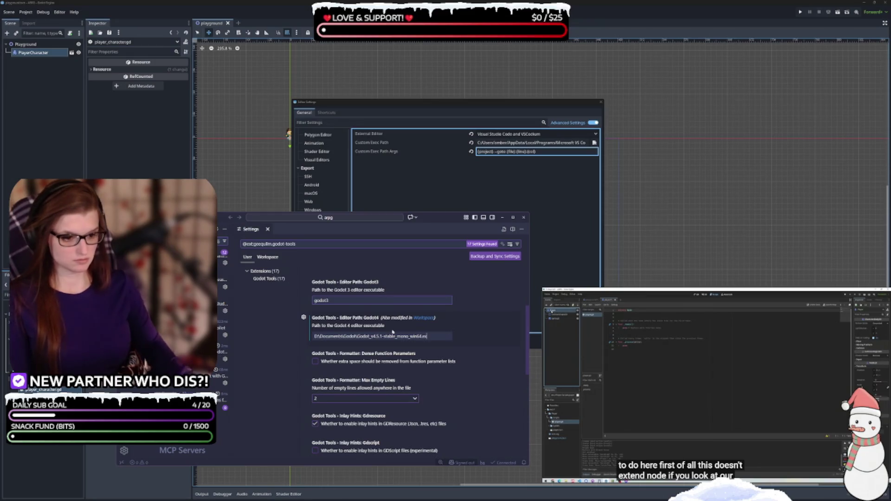
pyautogui.hotkey('ctrl', 'z')
pyautogui.hotkey('ctrl', 'v')
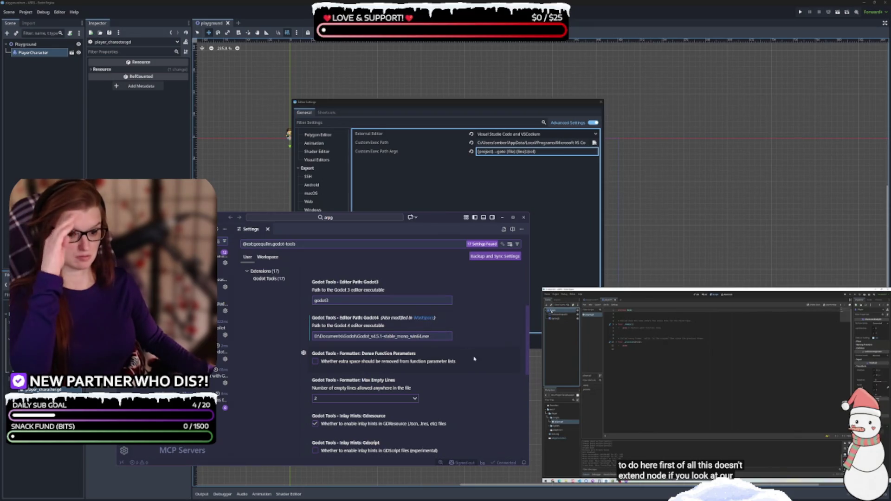
pyautogui.scroll(-1, 461, 366)
pyautogui.scroll(-1, 462, 366)
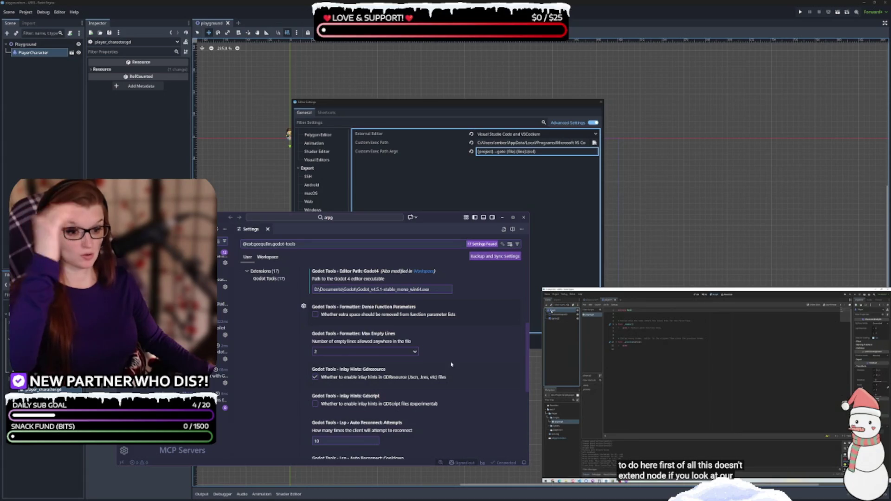
pyautogui.scroll(-1, 448, 369)
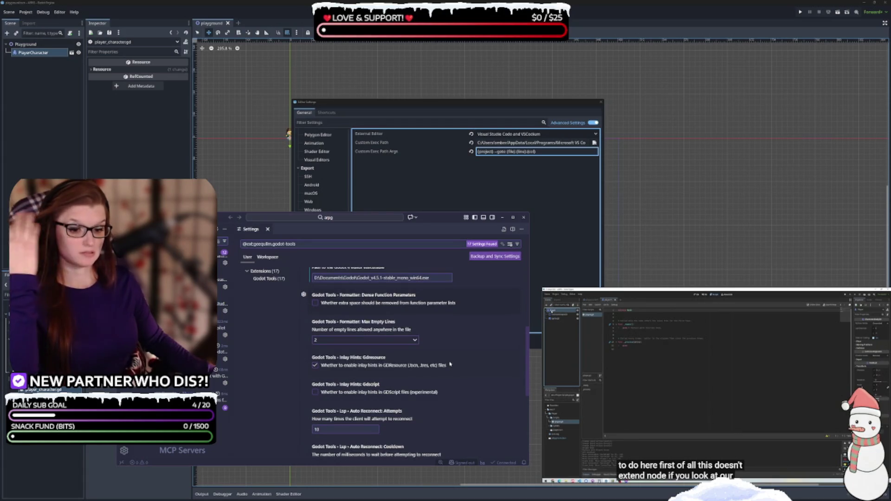
pyautogui.scroll(-4, 446, 362)
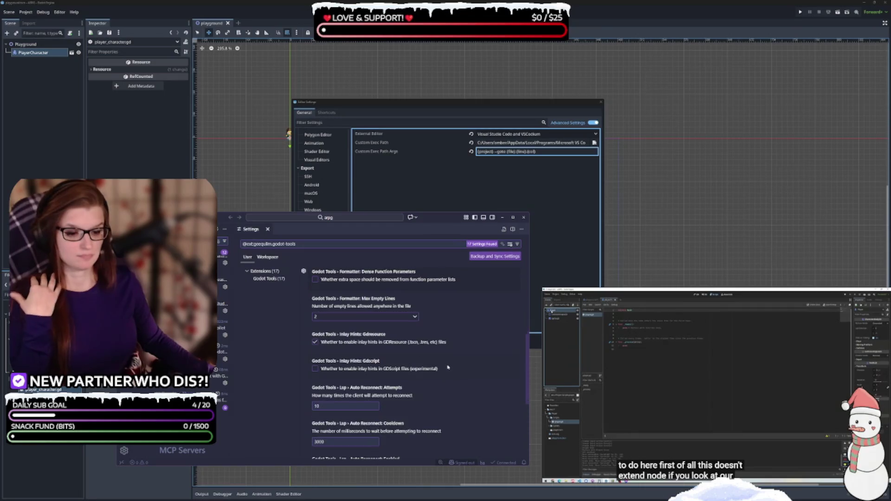
pyautogui.scroll(-4, 446, 363)
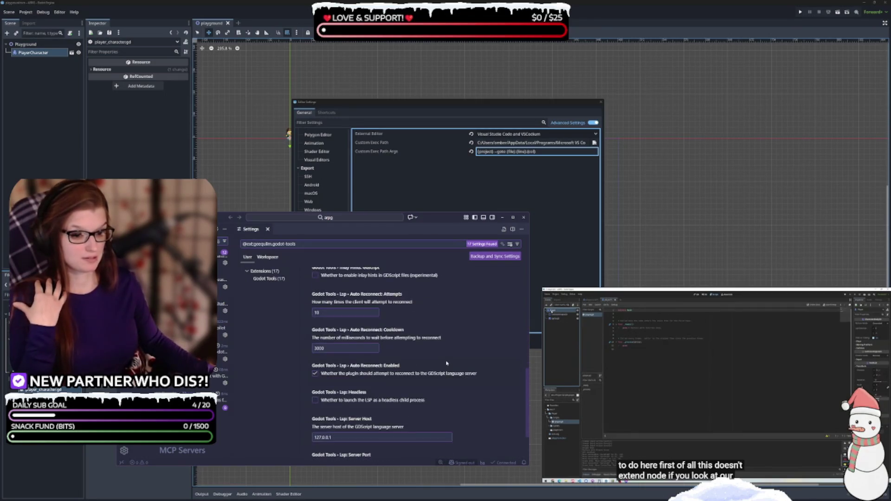
pyautogui.scroll(-1, 446, 364)
pyautogui.scroll(8, 446, 364)
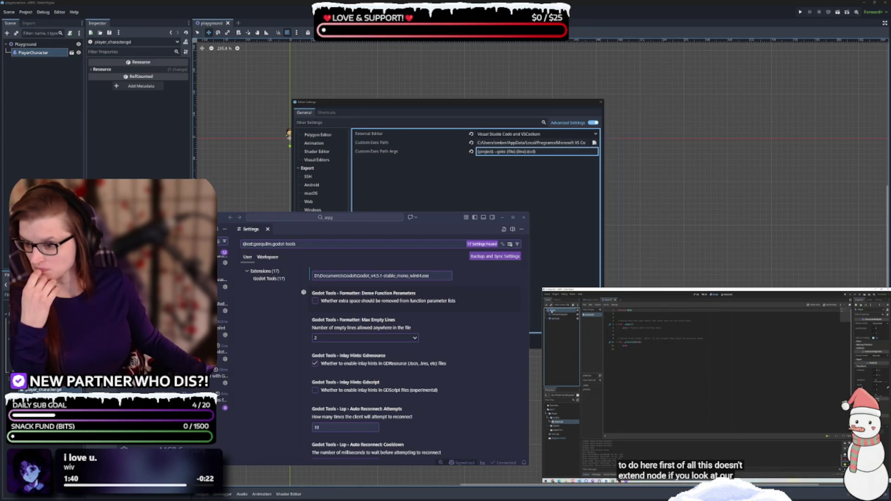
pyautogui.scroll(-3, 411, 392)
pyautogui.scroll(-3, 409, 390)
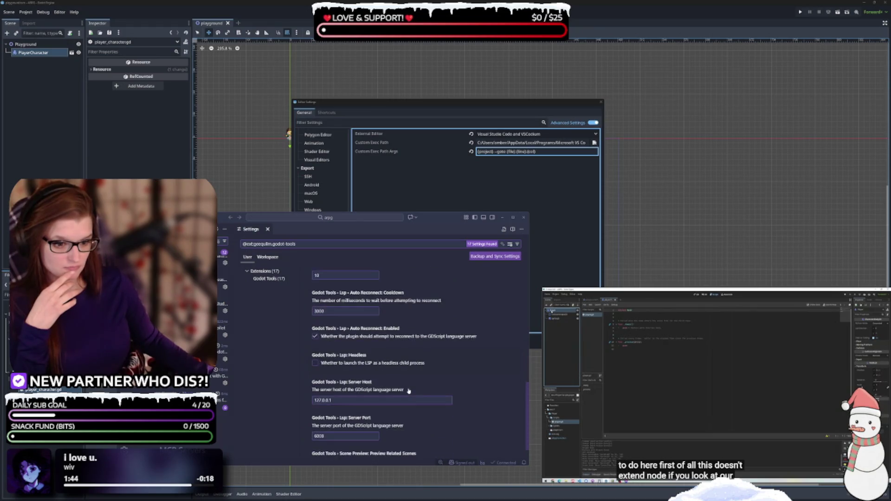
# Change the Godot Tools Lsp Server Port from 6008 to 6005, then return to Godot's Editor Settings.
pyautogui.click(342, 413)
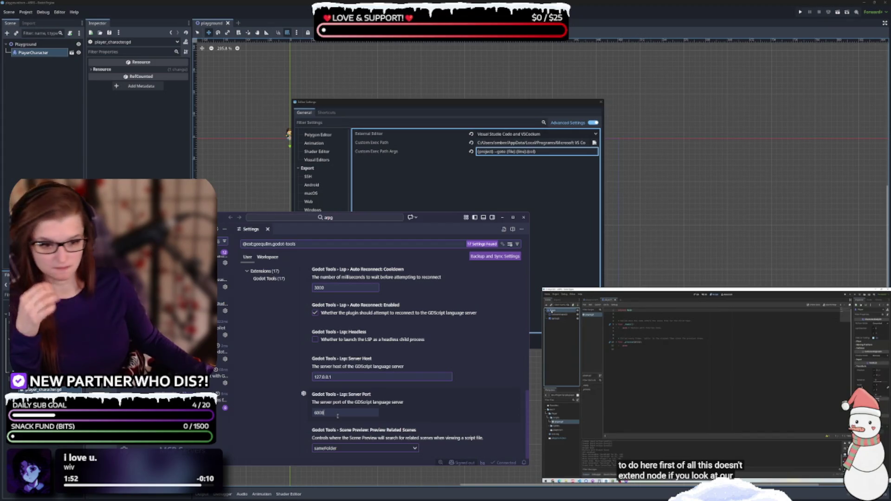
pyautogui.press('BackSpace')
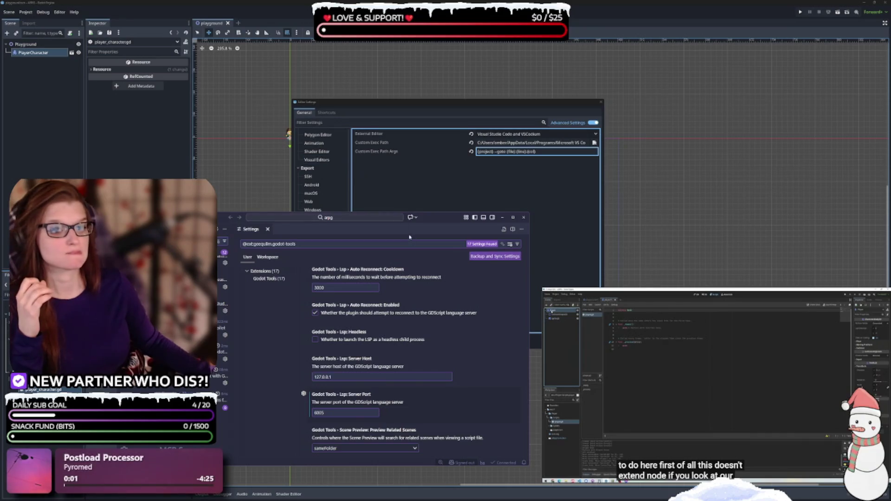
pyautogui.click(438, 180)
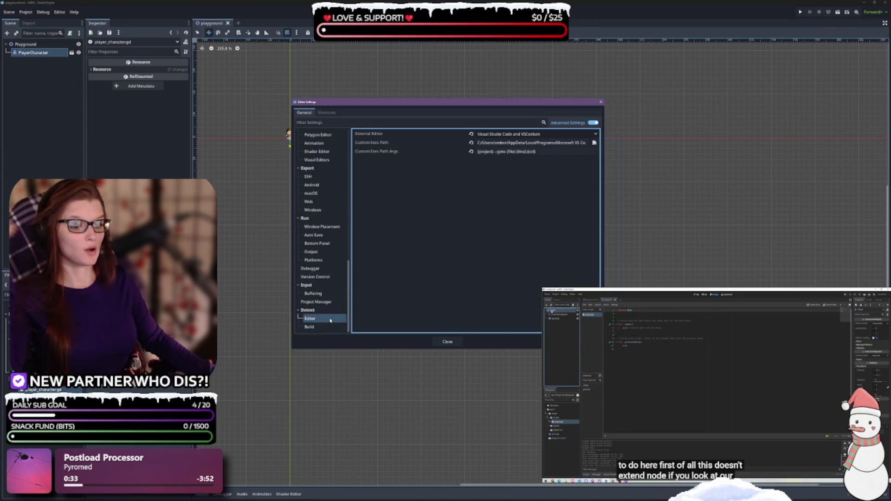
pyautogui.scroll(4, 324, 249)
# Verify Network > Language Server Remote Port is 6005, then close Editor Settings.
pyautogui.scroll(6, 324, 248)
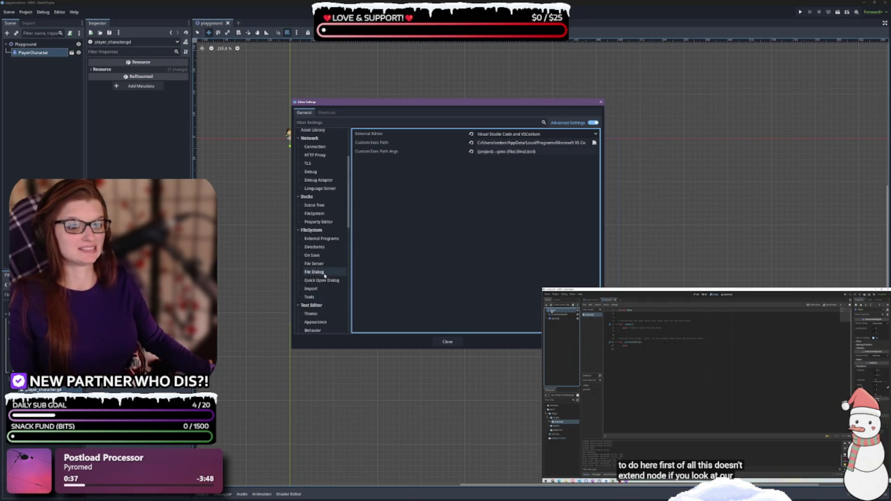
pyautogui.scroll(3, 324, 276)
pyautogui.click(324, 223)
pyautogui.click(316, 230)
pyautogui.click(320, 239)
pyautogui.click(322, 247)
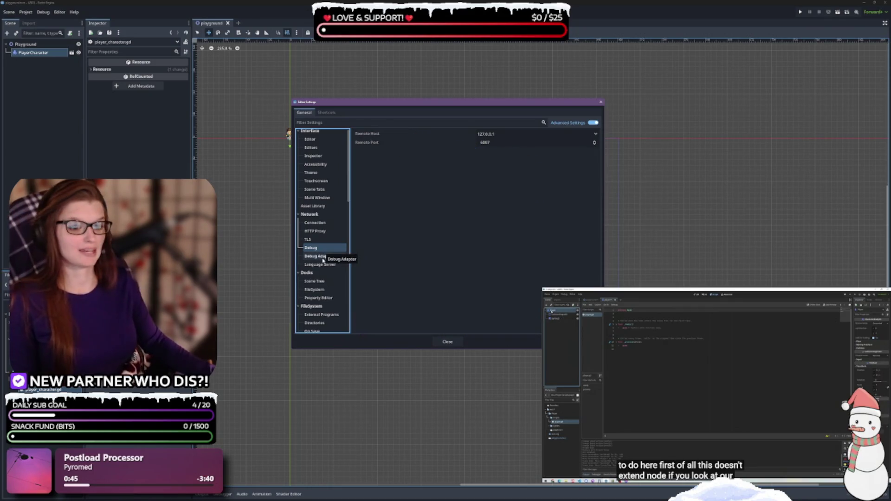
pyautogui.click(323, 258)
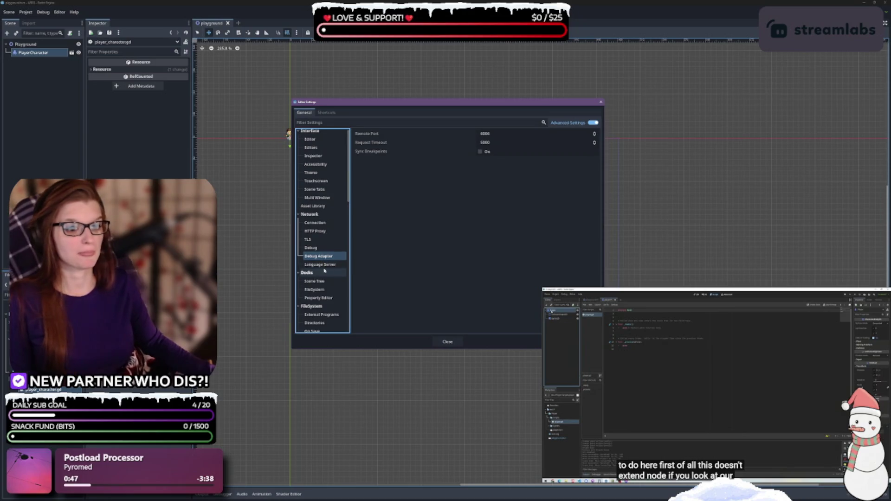
pyautogui.click(322, 265)
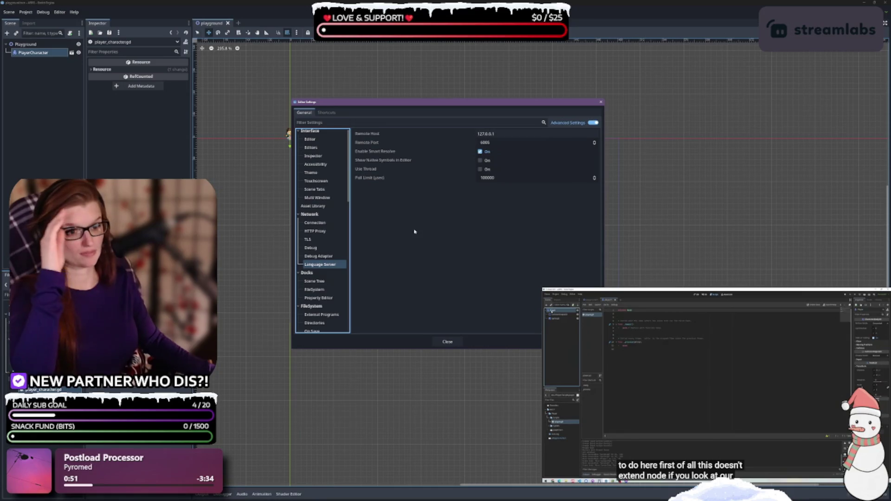
pyautogui.click(448, 342)
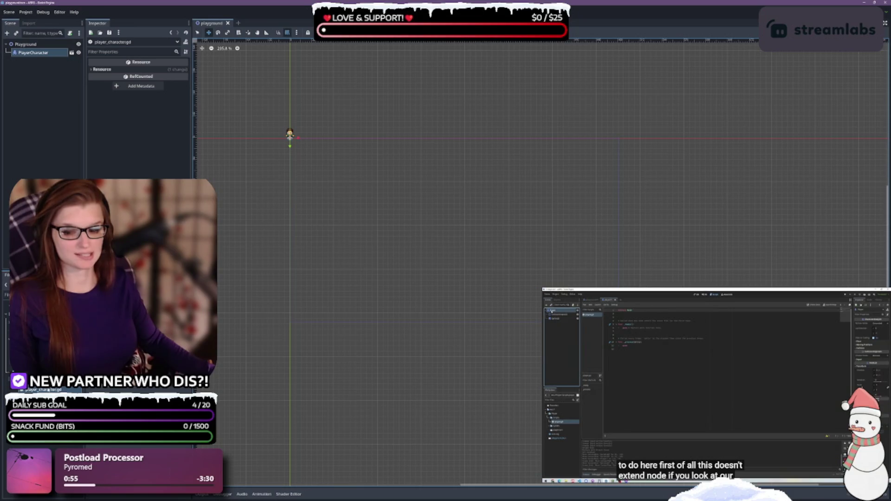
# Open player_character.gd, return to the 2D view, and reload the current project.
pyautogui.doubleClick(44, 389)
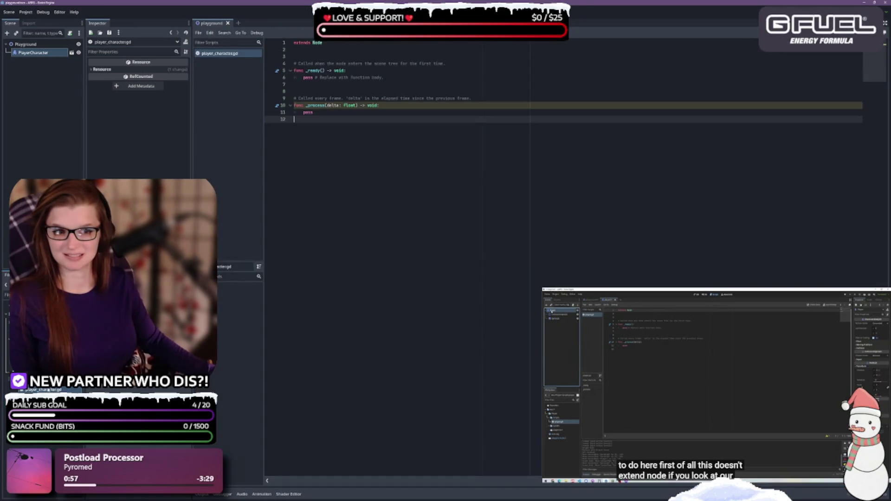
pyautogui.rightClick(48, 390)
pyautogui.press('Escape')
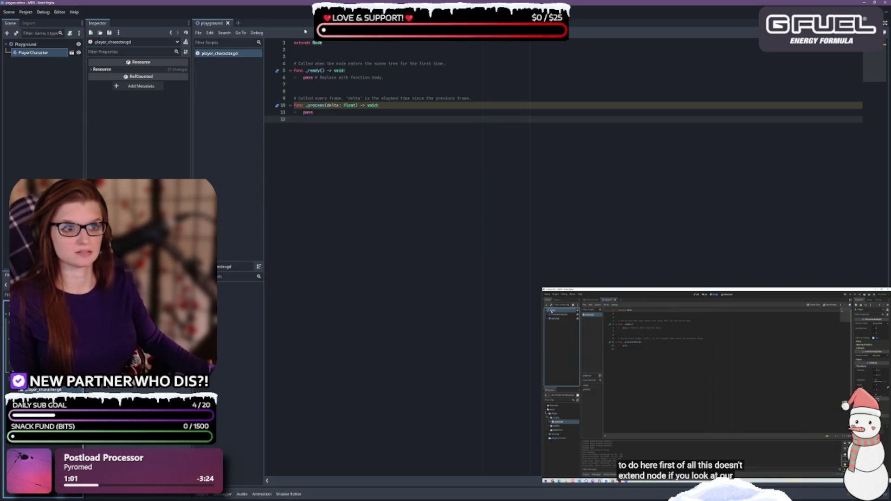
pyautogui.hotkey('ctrl', 'F1')
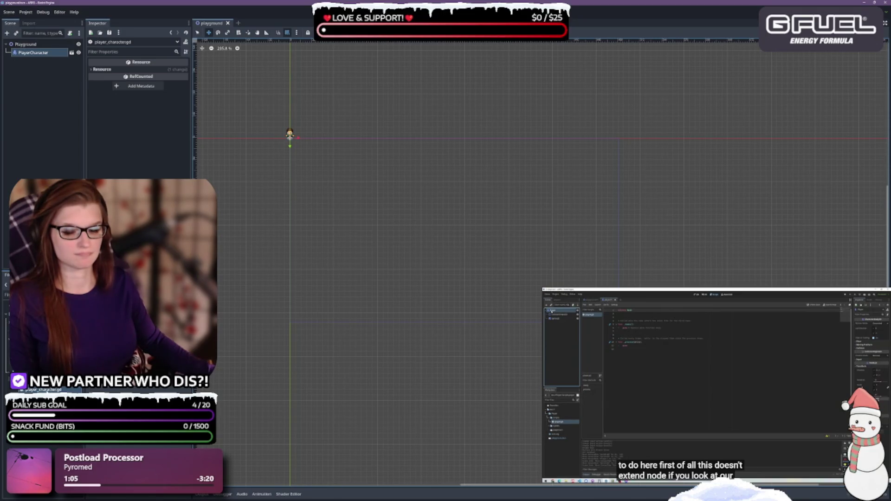
pyautogui.click(26, 12)
pyautogui.click(52, 97)
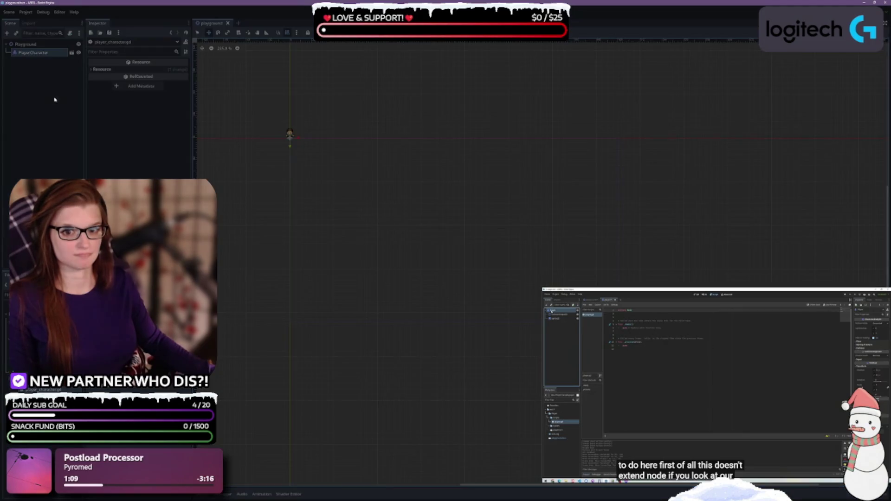